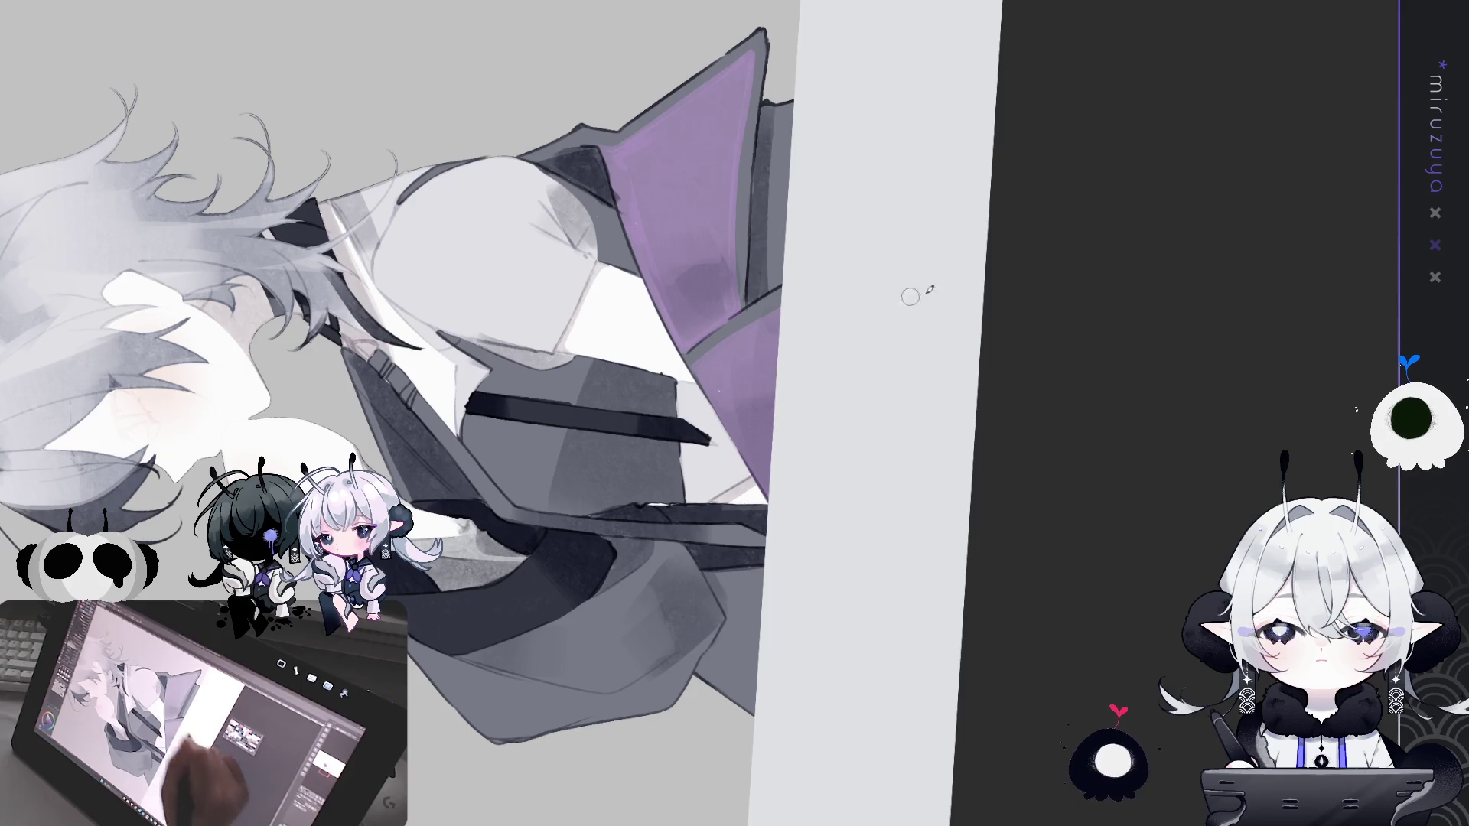
Step: Tilt the canvas and dab small light strokes along the dark jacket strap's edge
key("ctrl+0")
left_click_drag(1222, 437, 1345, 688)
left_click_drag(841, 535, 642, 473)
left_click(519, 412)
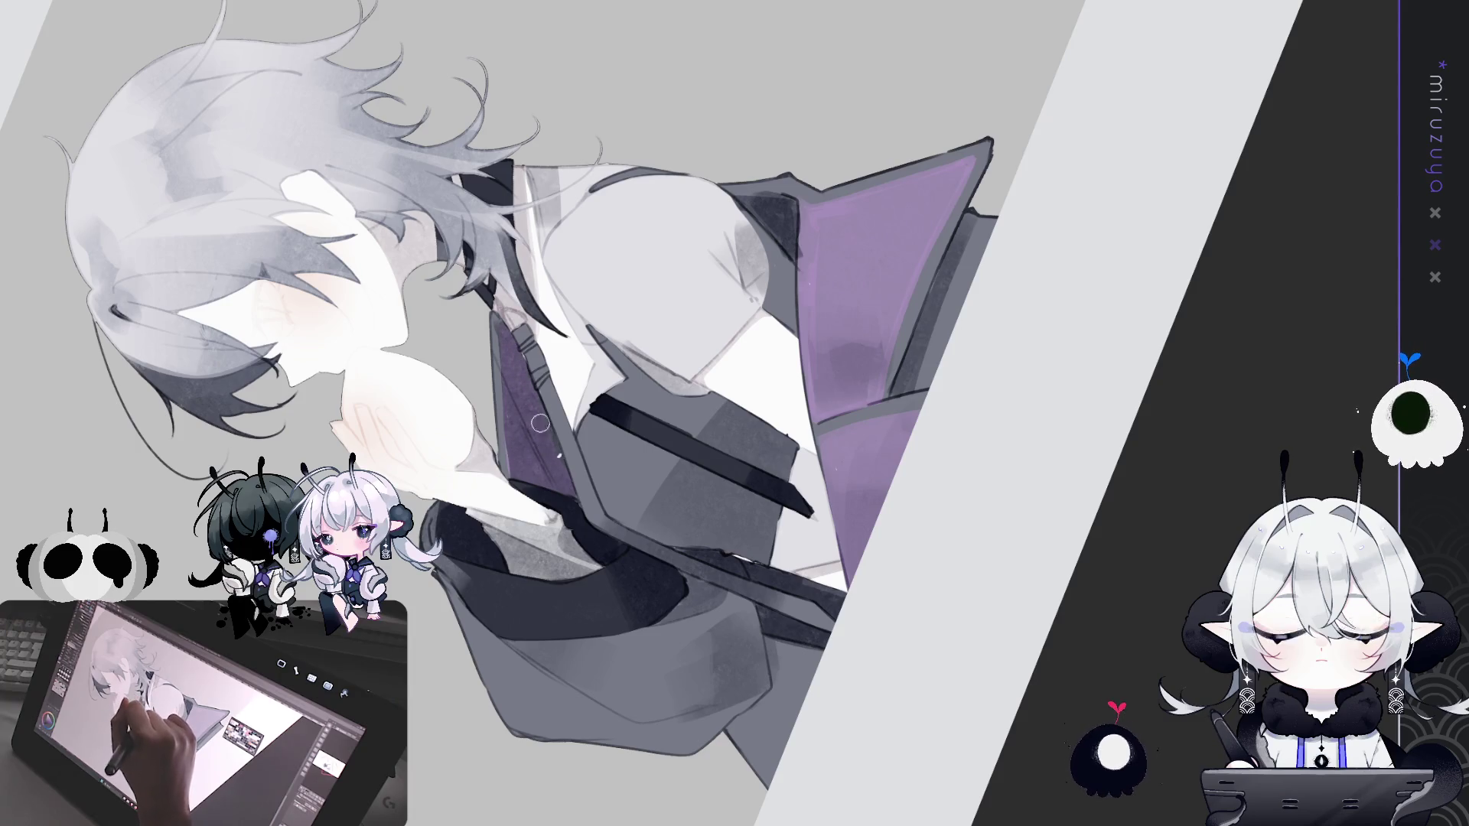
left_click_drag(742, 344, 566, 416)
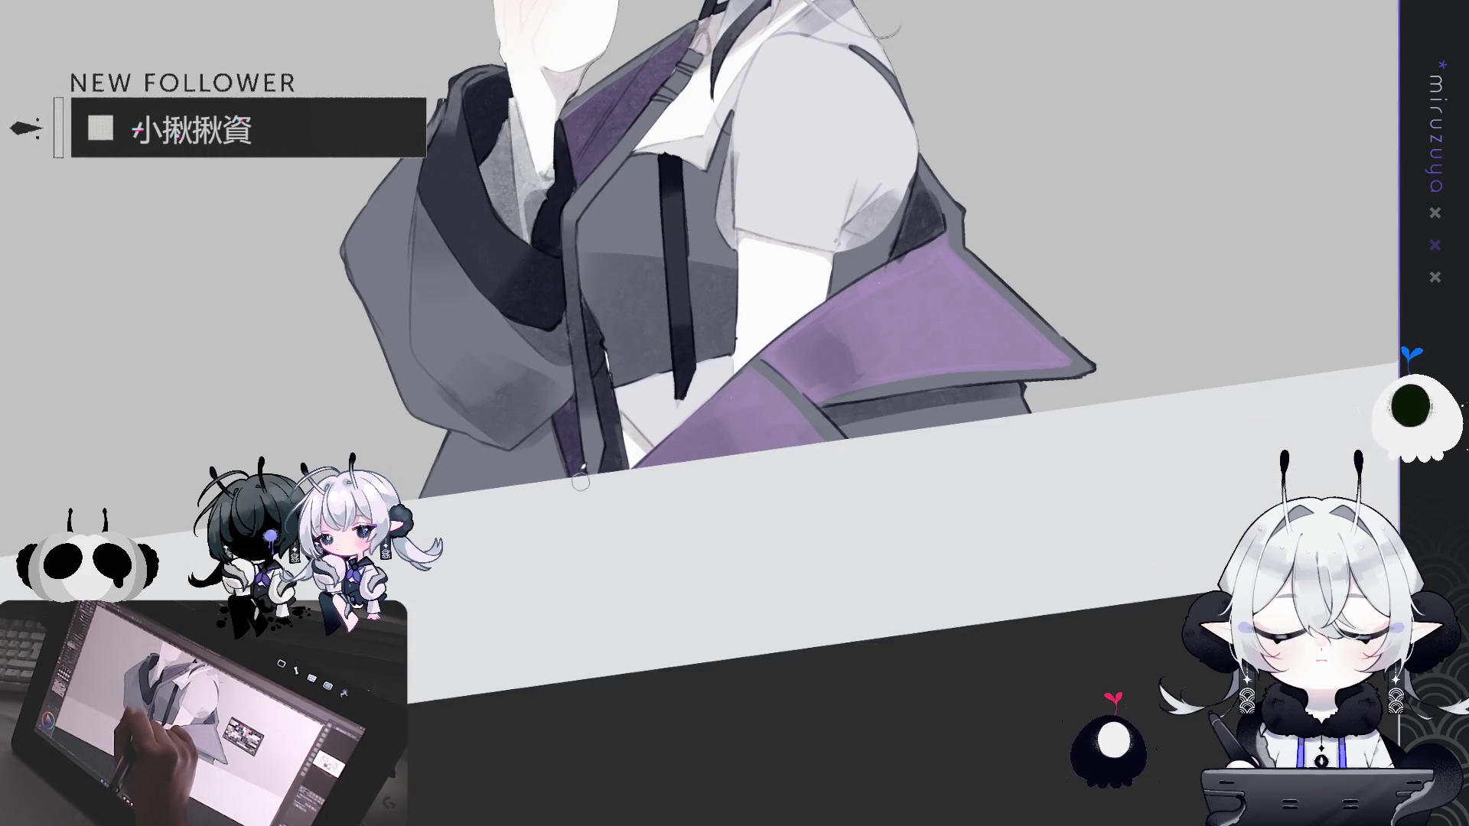
left_click_drag(604, 375, 618, 474)
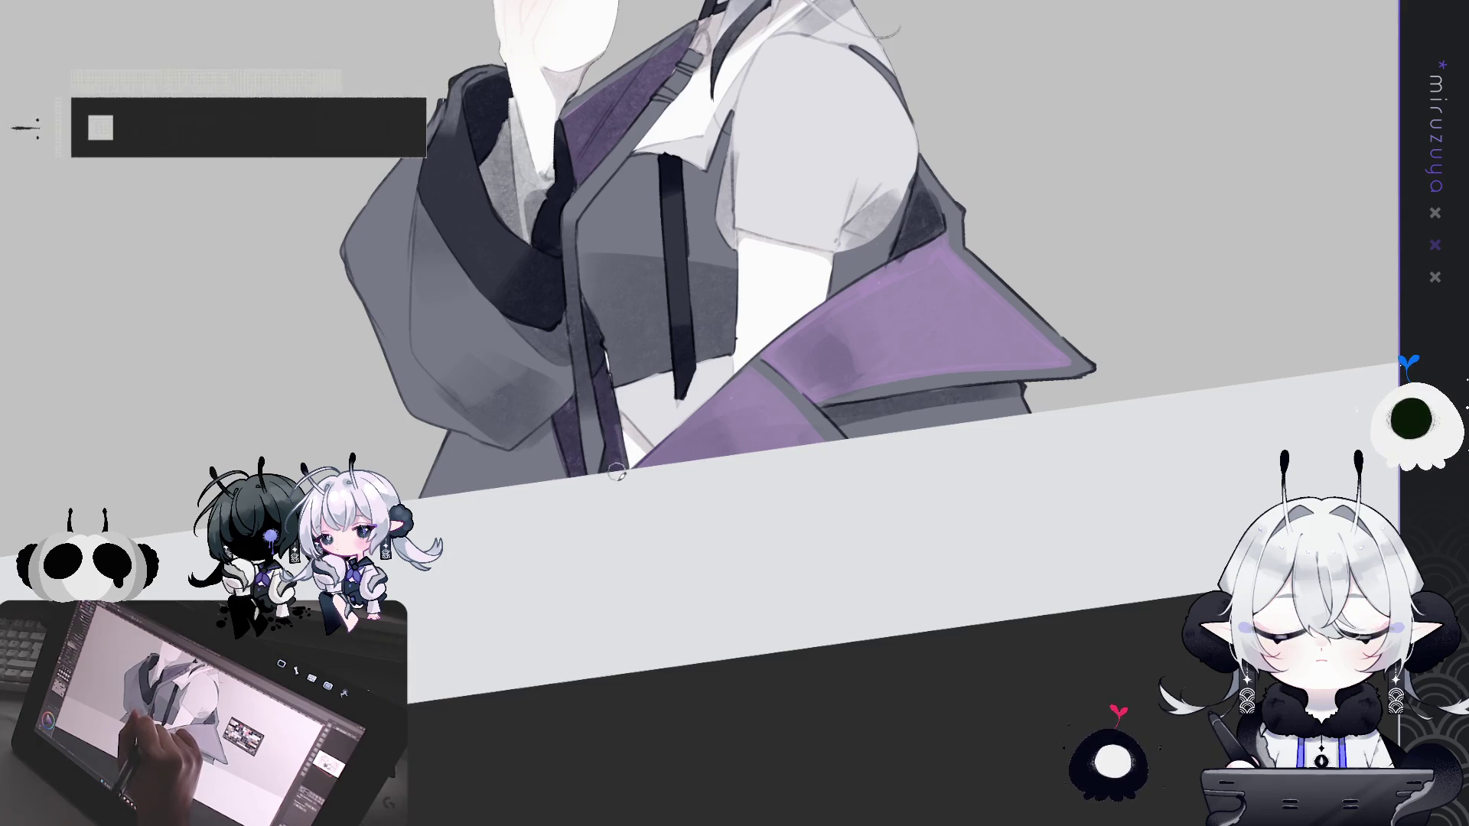
Step: Select all, clear the selection, and fit the whole illustration in the window
key("ctrl+a")
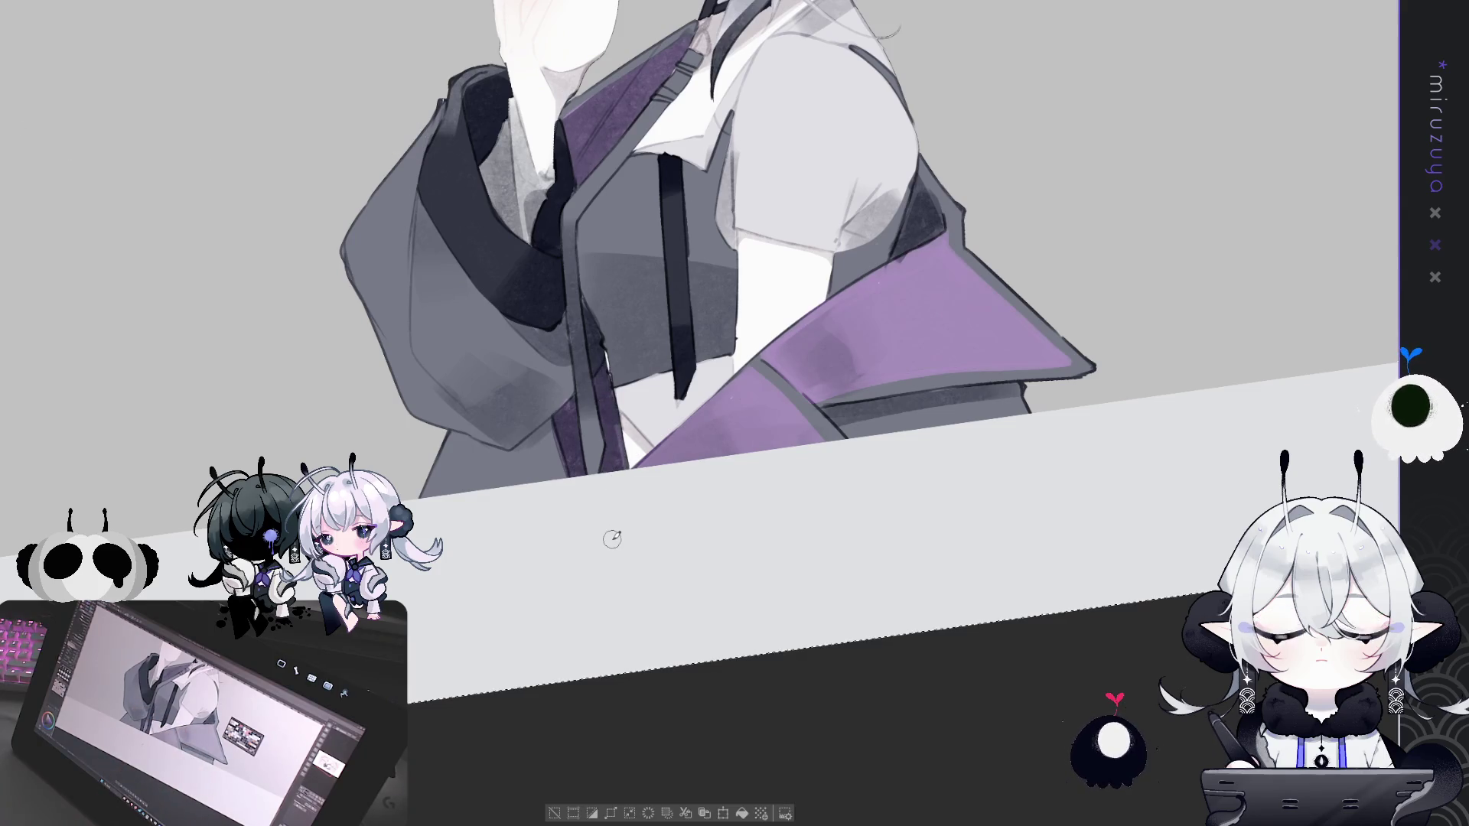
key("ctrl+d")
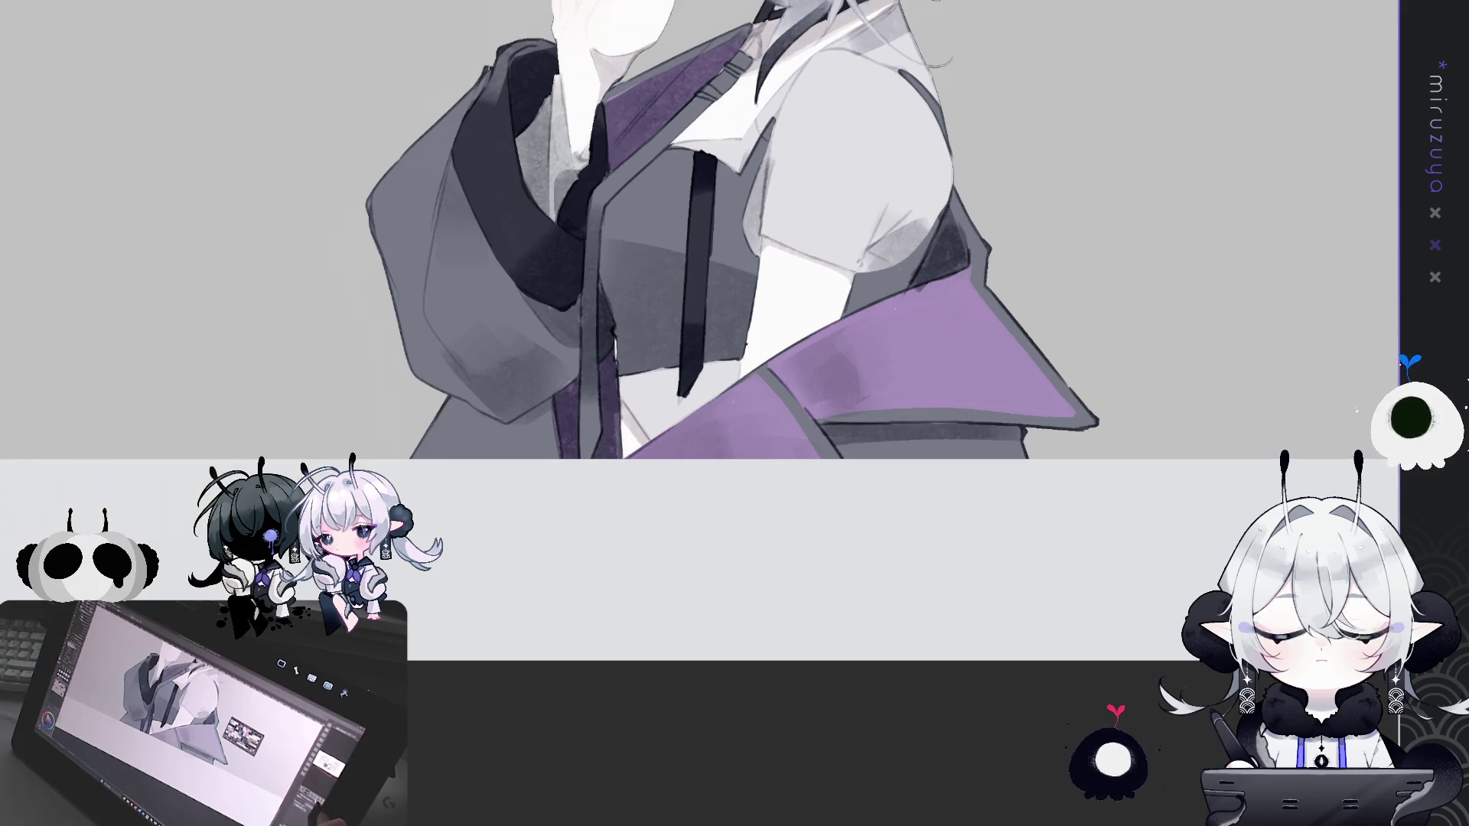
key("ctrl+0")
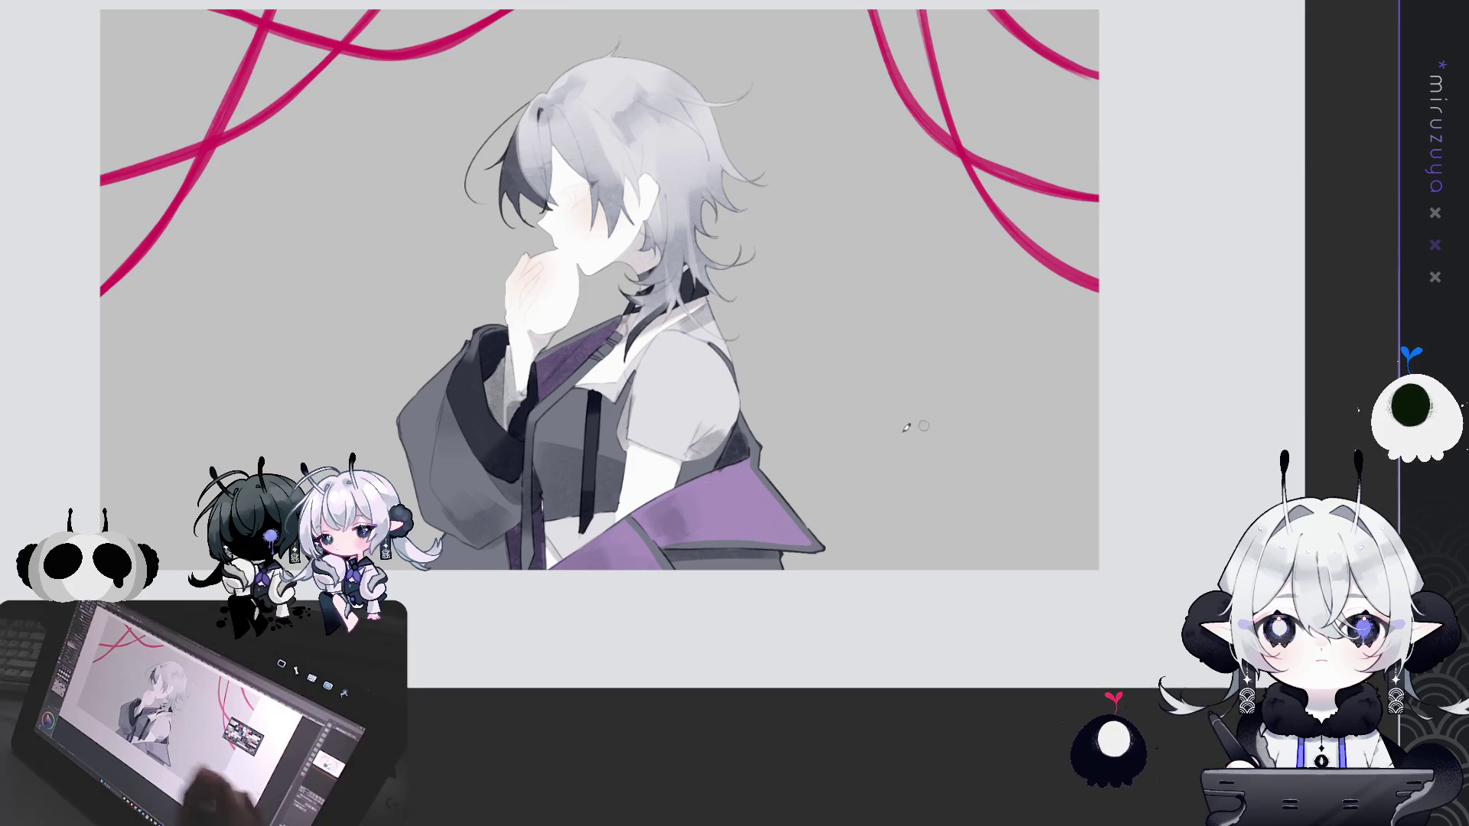
scroll(705, 419, "up", 3)
Step: Pan the zoomed-in view across onto the purple collar
left_click_drag(689, 382, 834, 252)
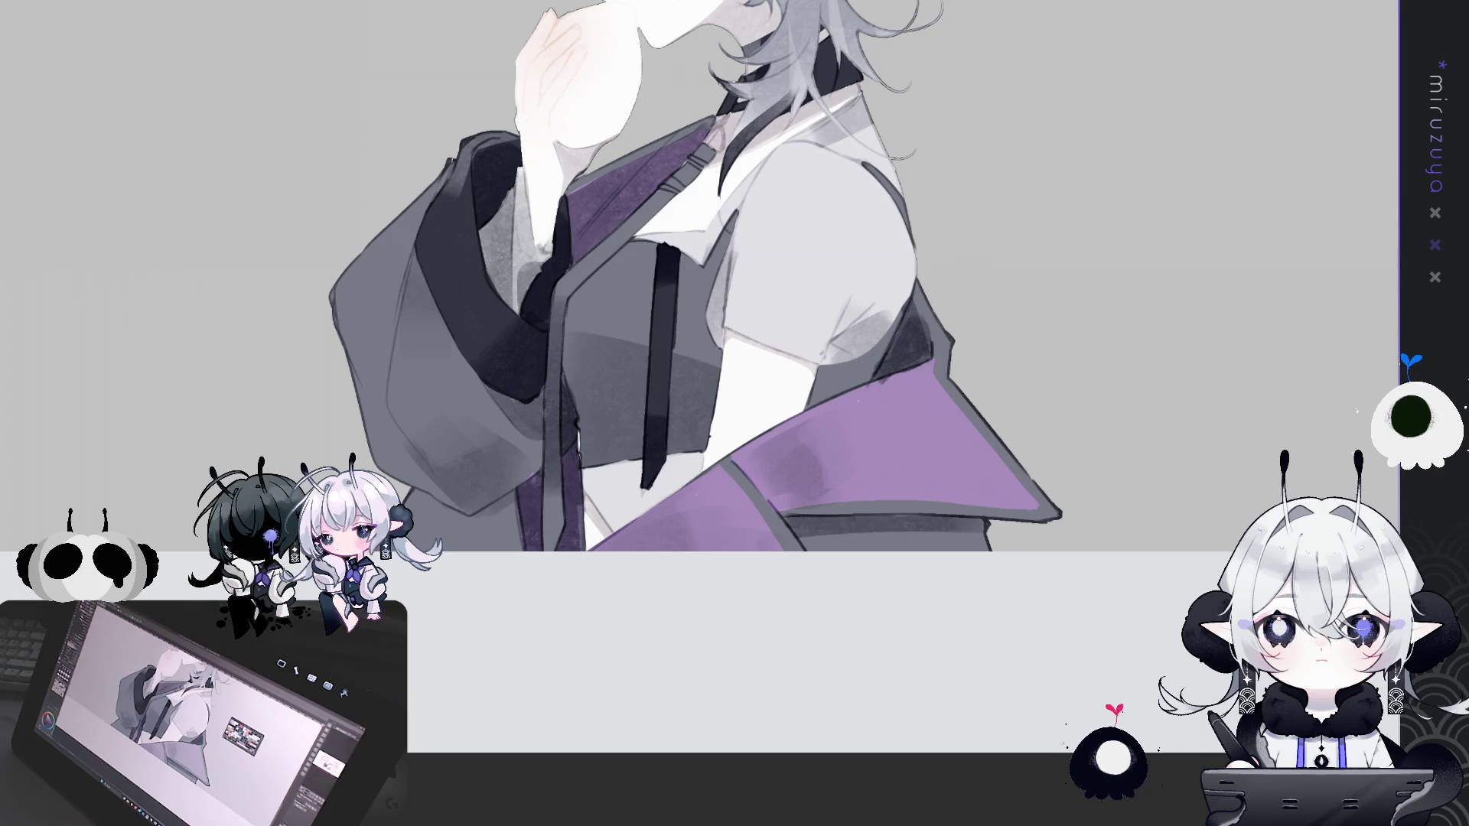
left_click_drag(1157, 435, 959, 420)
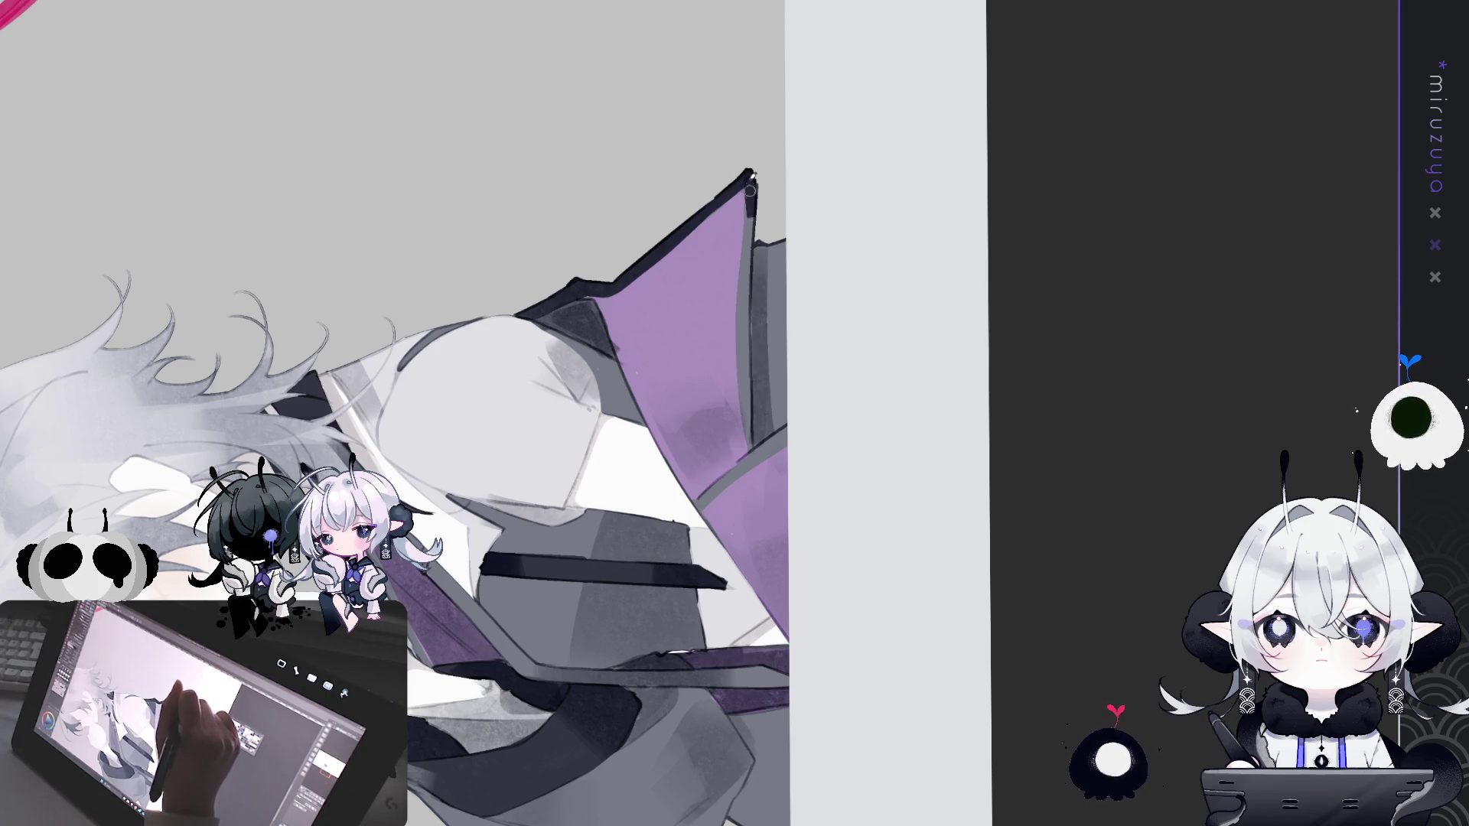
Step: Darken the collar's right outline with pen strokes, filling its small gap
left_click_drag(746, 246, 747, 411)
left_click_drag(746, 293, 747, 411)
left_click_drag(743, 287, 746, 420)
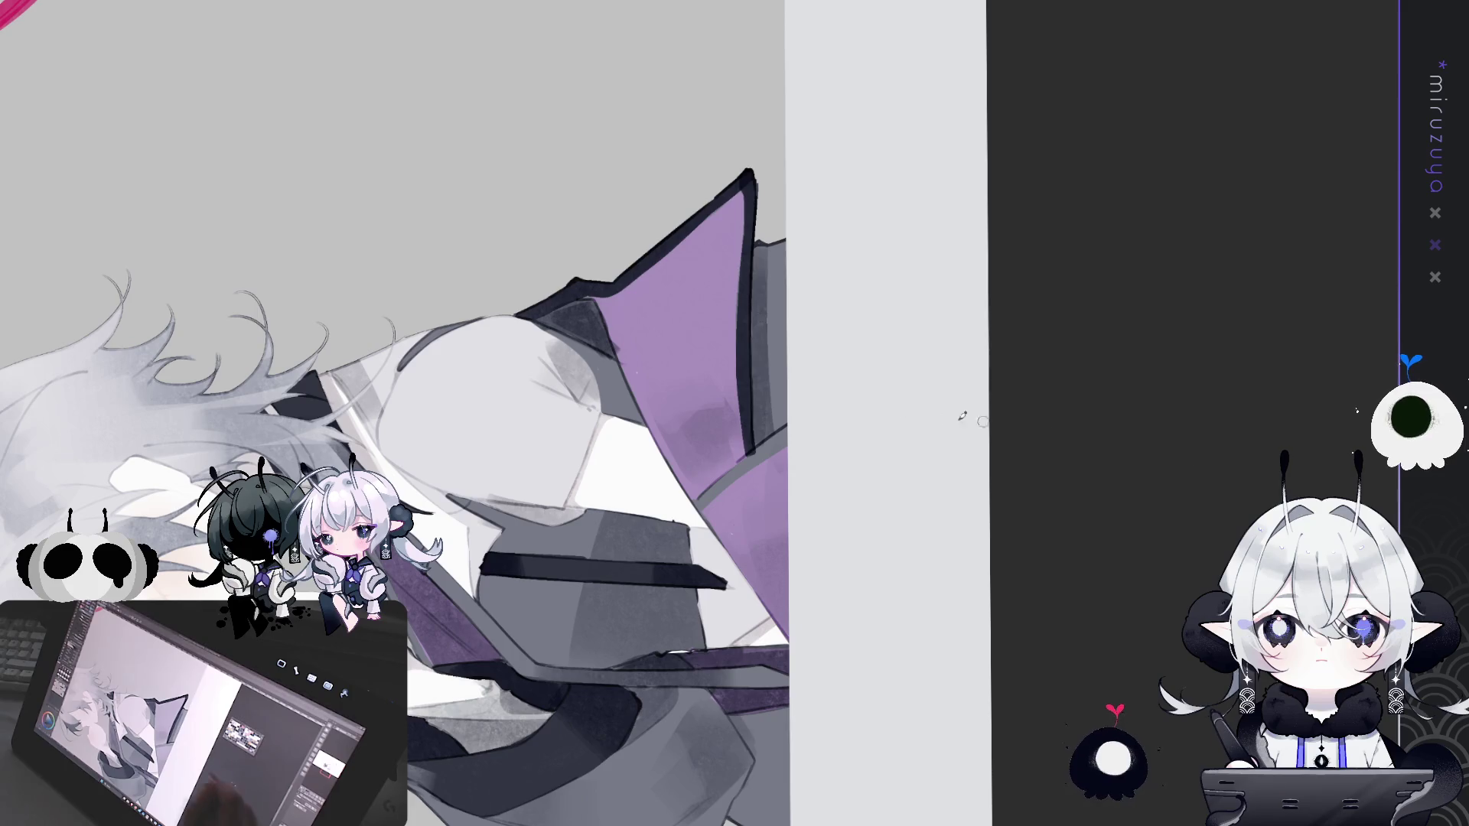
Step: Tilt the canvas diagonally, darken the collar's vertical edge line, then return to upright
left_click_drag(635, 372, 907, 495)
left_click_drag(751, 342, 769, 463)
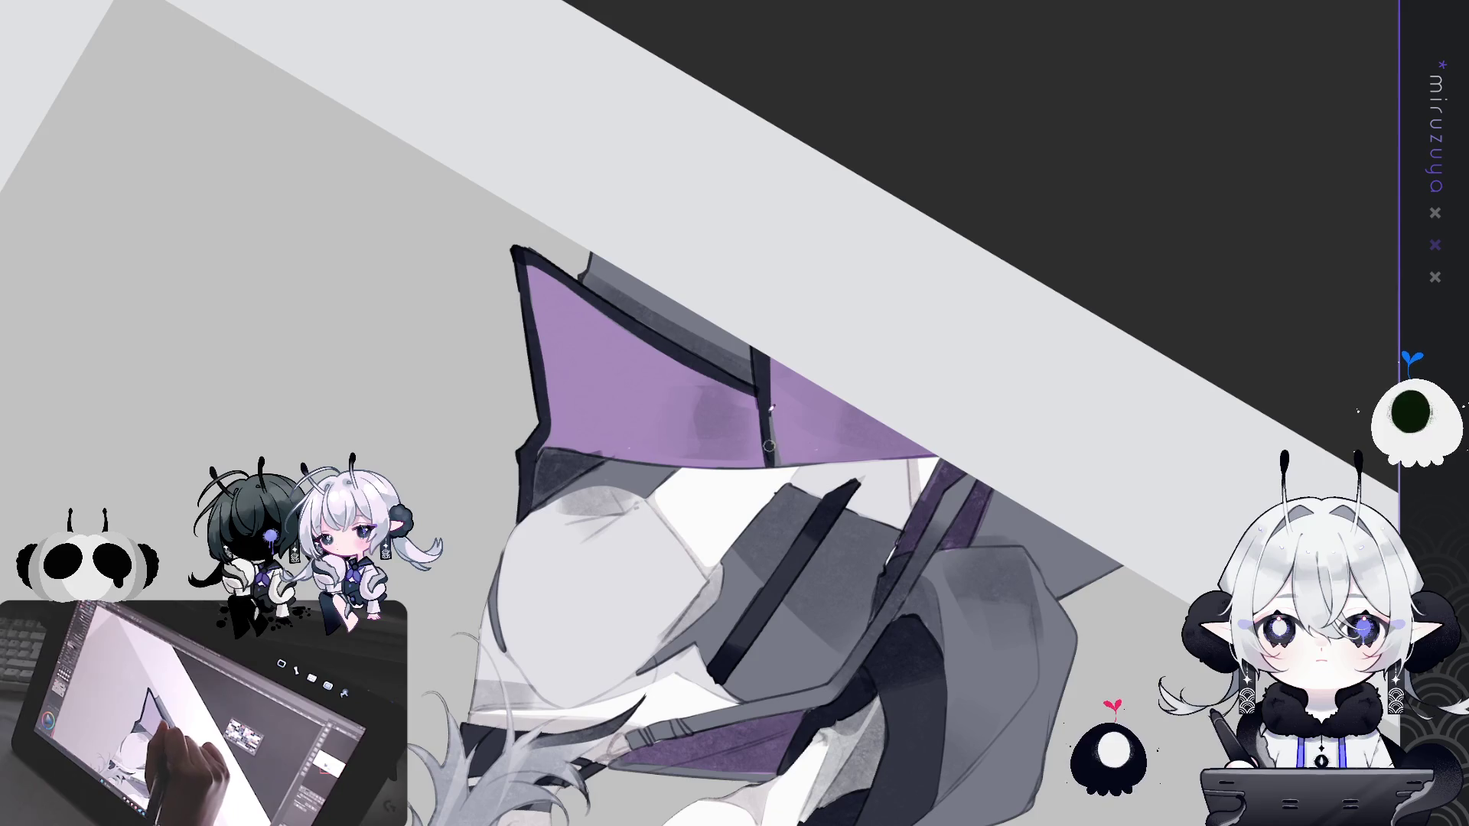
mouse_move(852, 355)
left_mouse_down()
mouse_move(617, 727)
mouse_move(652, 344)
left_mouse_up()
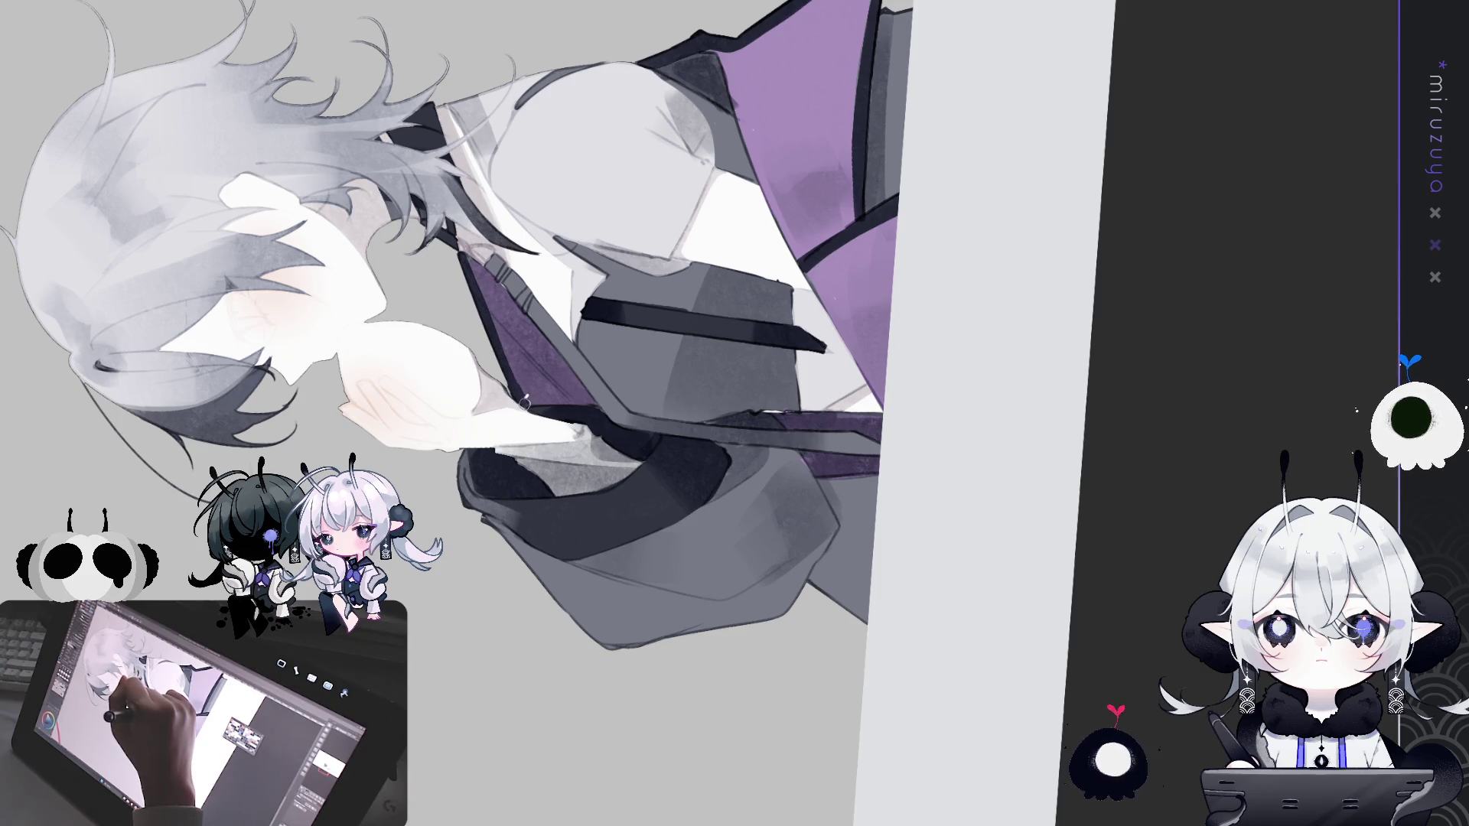
mouse_move(686, 208)
left_mouse_down()
mouse_move(932, 680)
mouse_move(833, 711)
left_mouse_up()
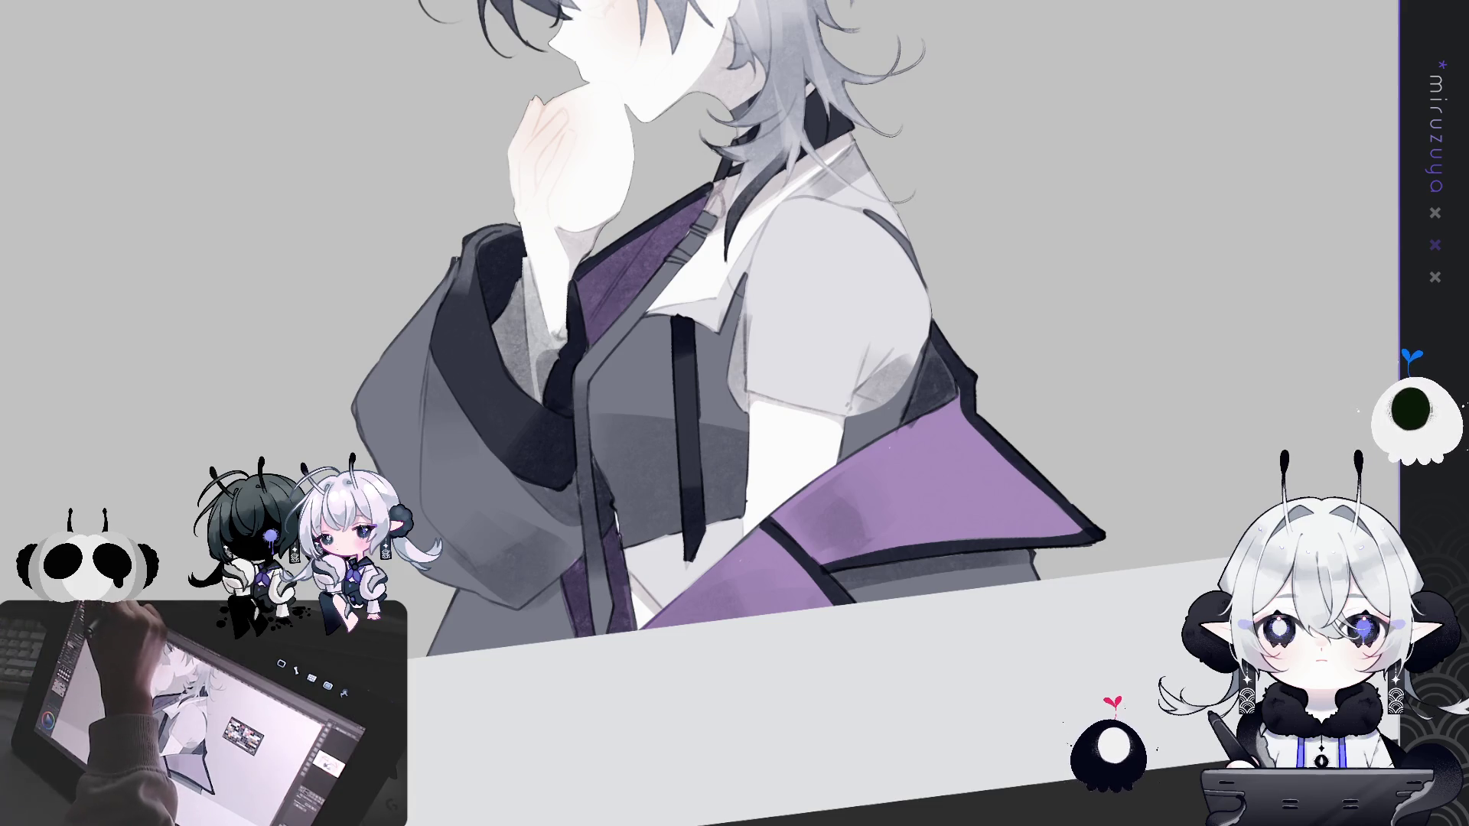
key("ctrl+0")
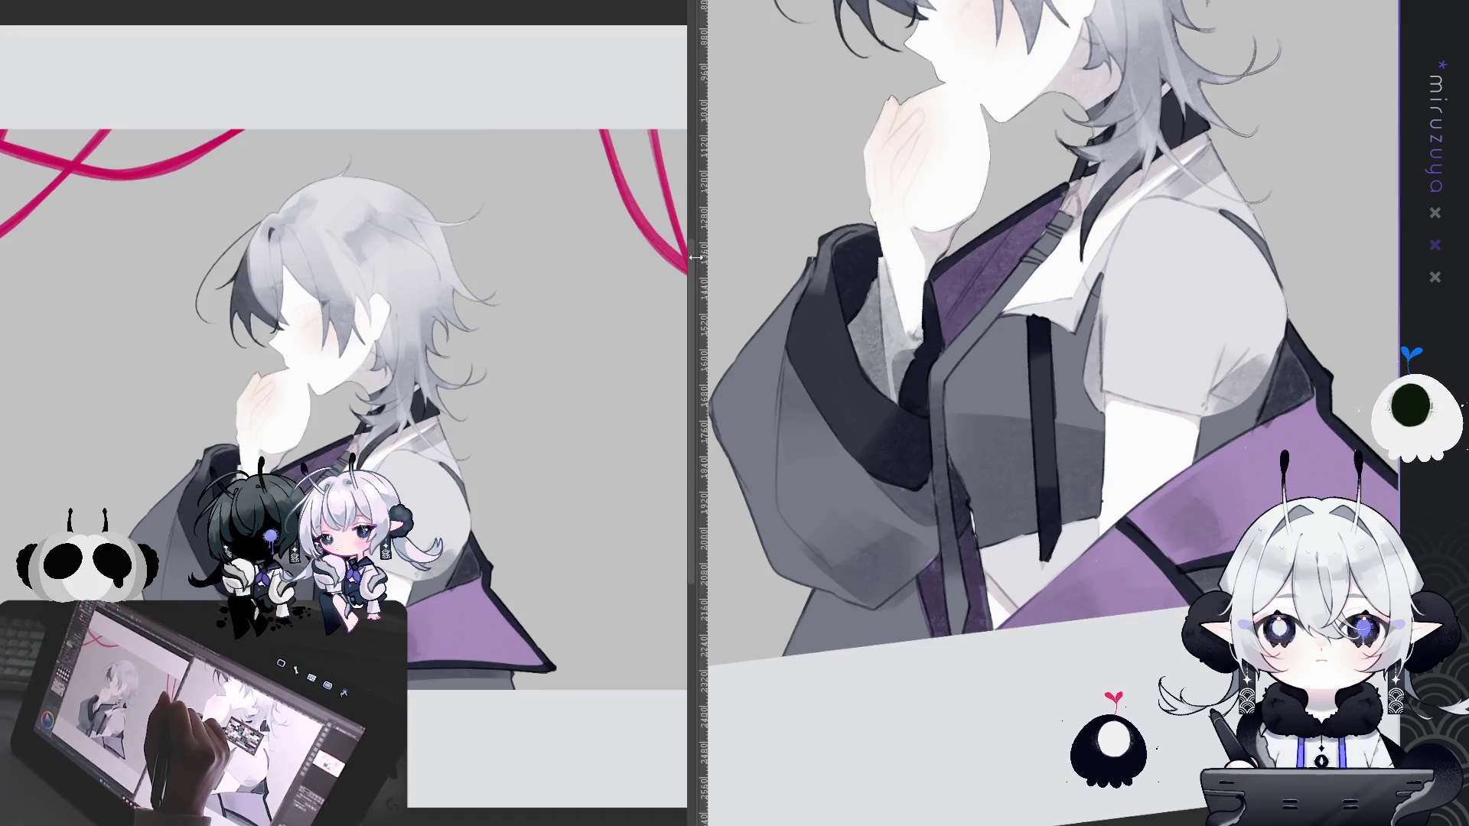
Step: Widen the main pane and position the whole figure in the reference view
left_click_drag(696, 323, 328, 323)
mouse_move(260, 541)
left_mouse_down()
mouse_move(268, 360)
mouse_move(275, 401)
left_mouse_up()
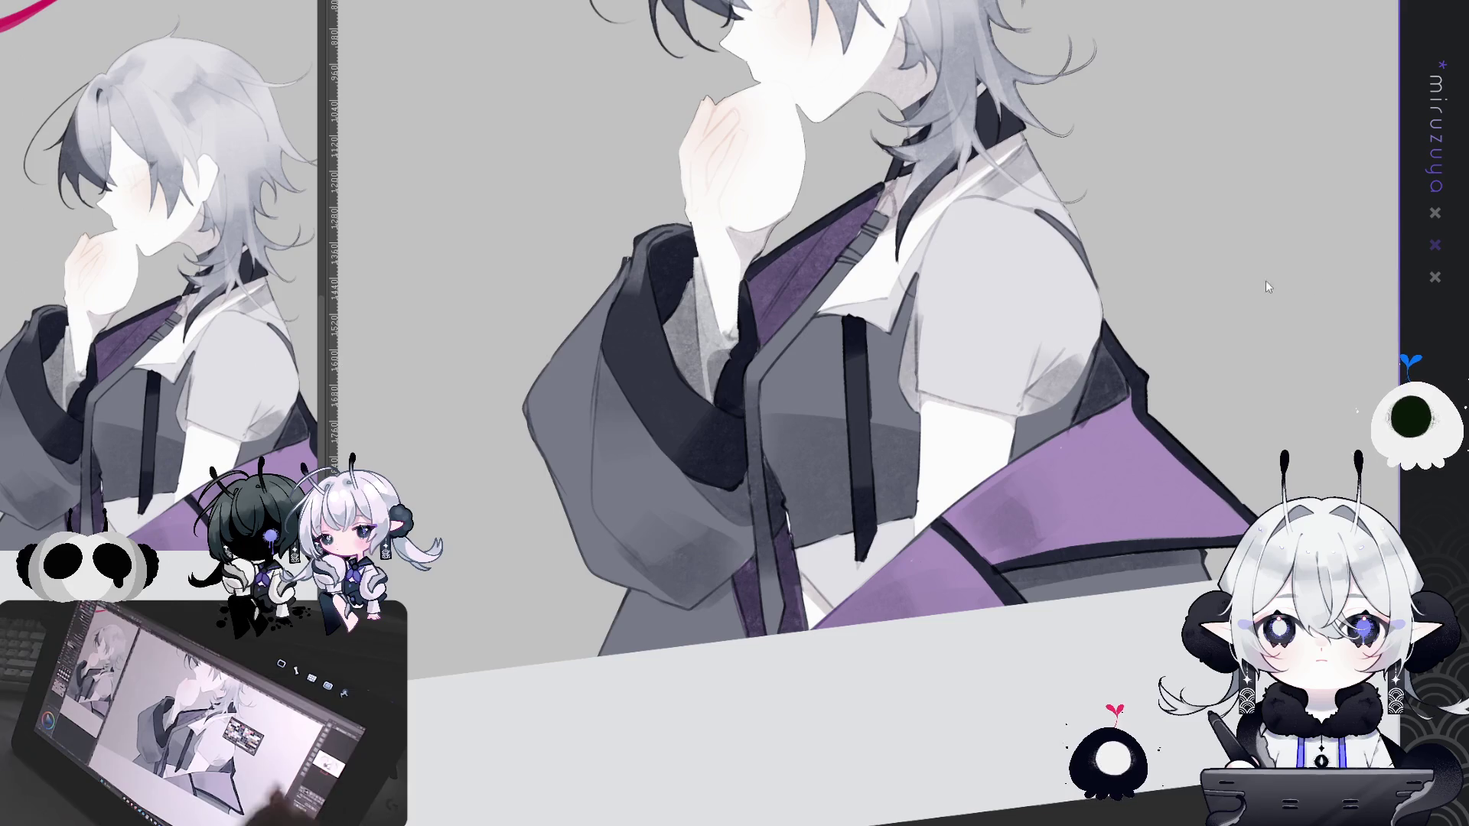
left_click_drag(230, 309, 234, 341)
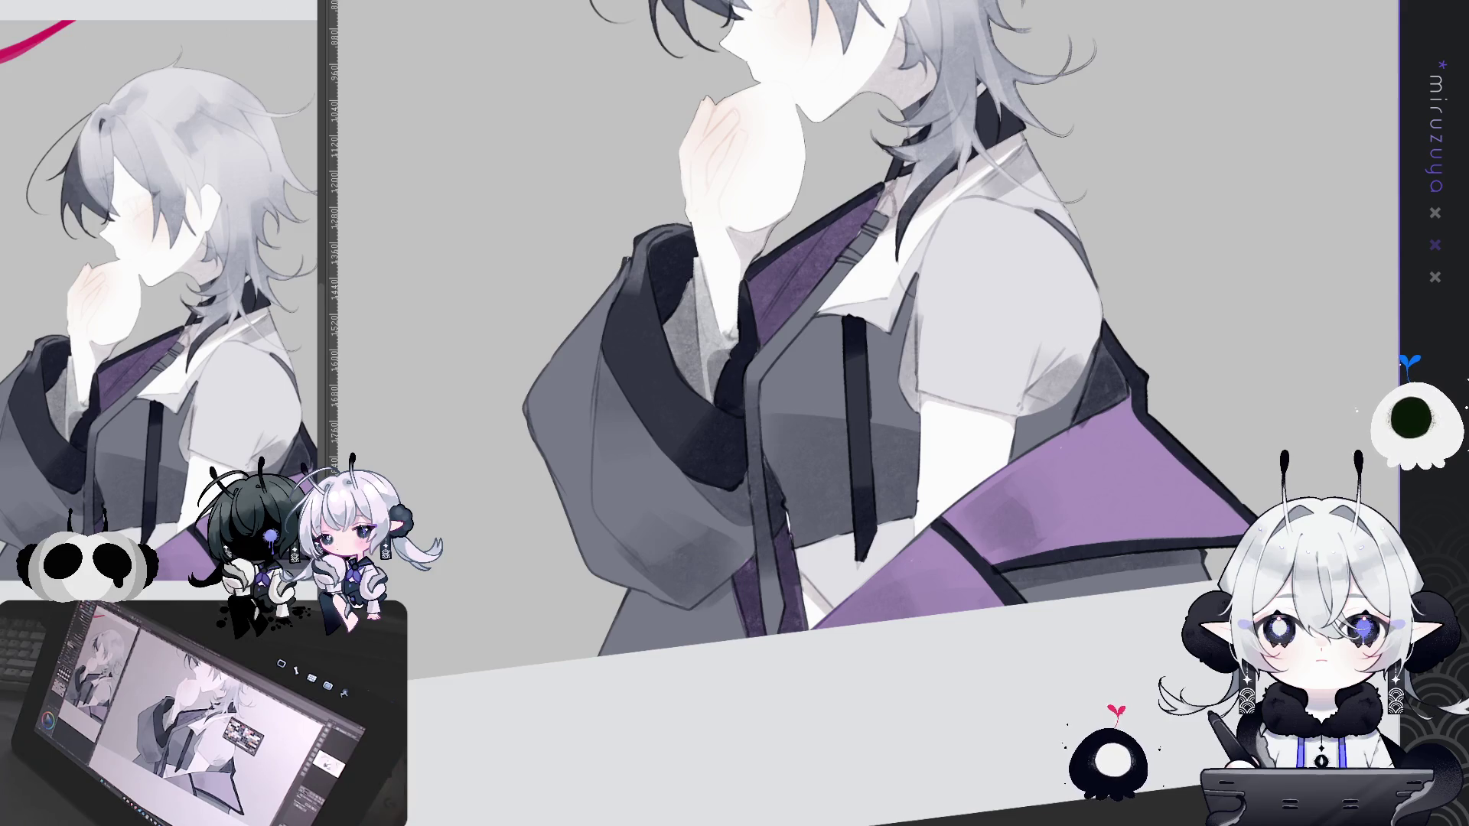
Step: Zoom the main view in on the figure's face
scroll(770, 537, "up", 5)
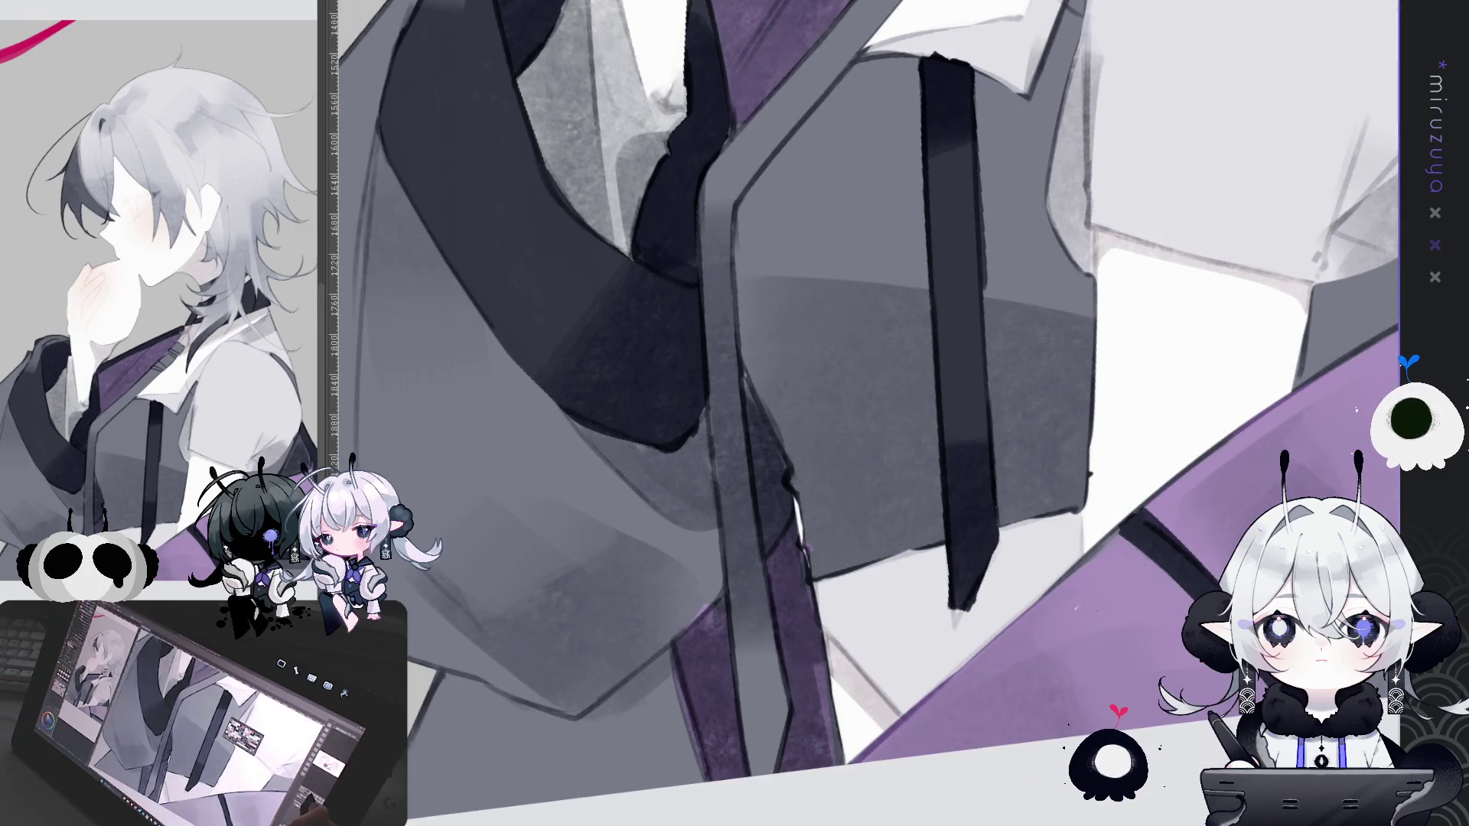
scroll(1039, 668, "down", 3)
mouse_move(1039, 344)
left_mouse_down()
mouse_move(1039, 668)
mouse_move(1224, 429)
mouse_move(1239, 382)
left_mouse_up()
scroll(1039, 668, "up", 2)
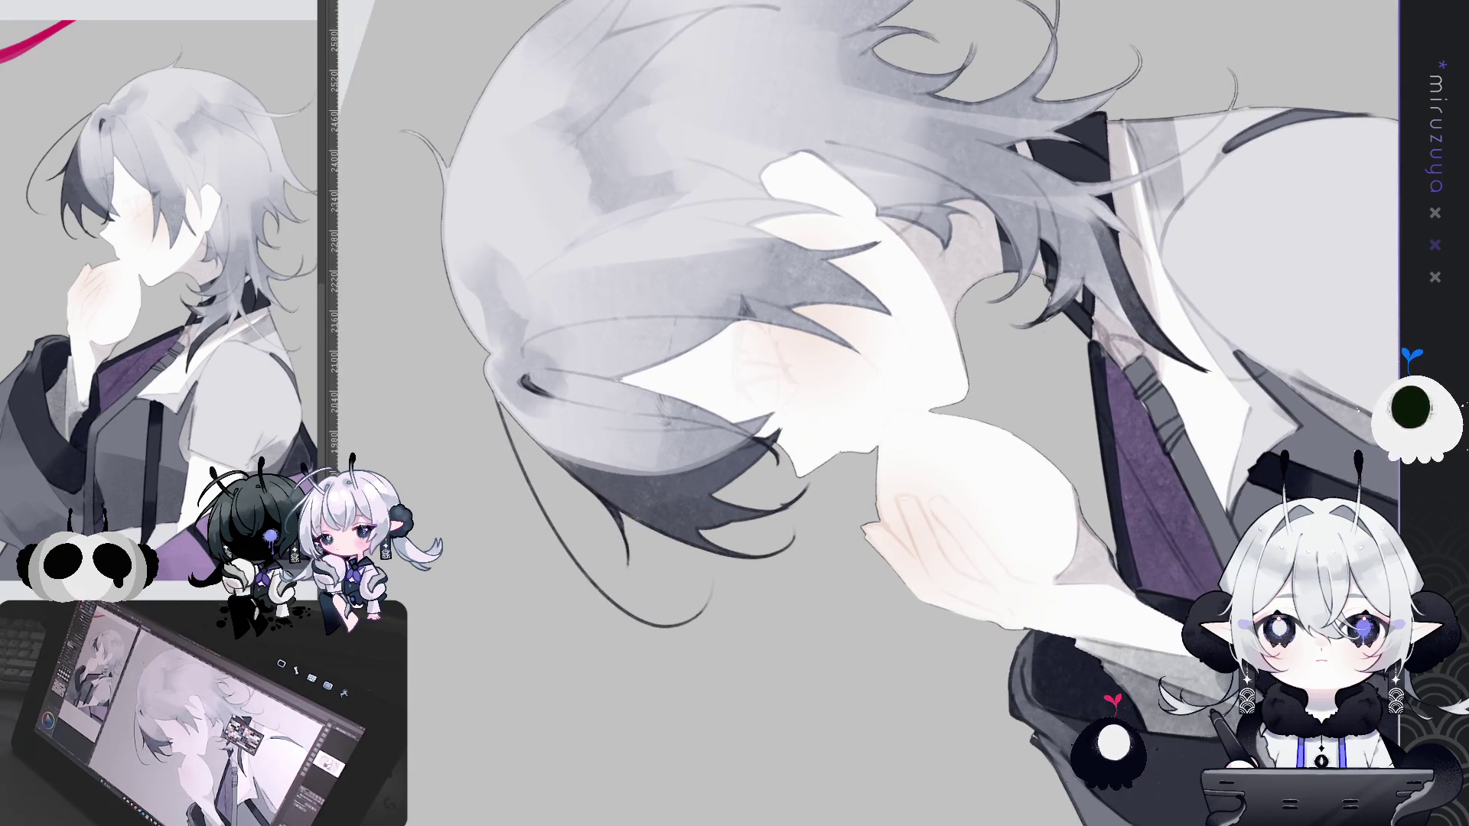
Step: Paint a thin pinkish line on the closed eye, undoing a stray red mark over it
left_click_drag(903, 528, 841, 429)
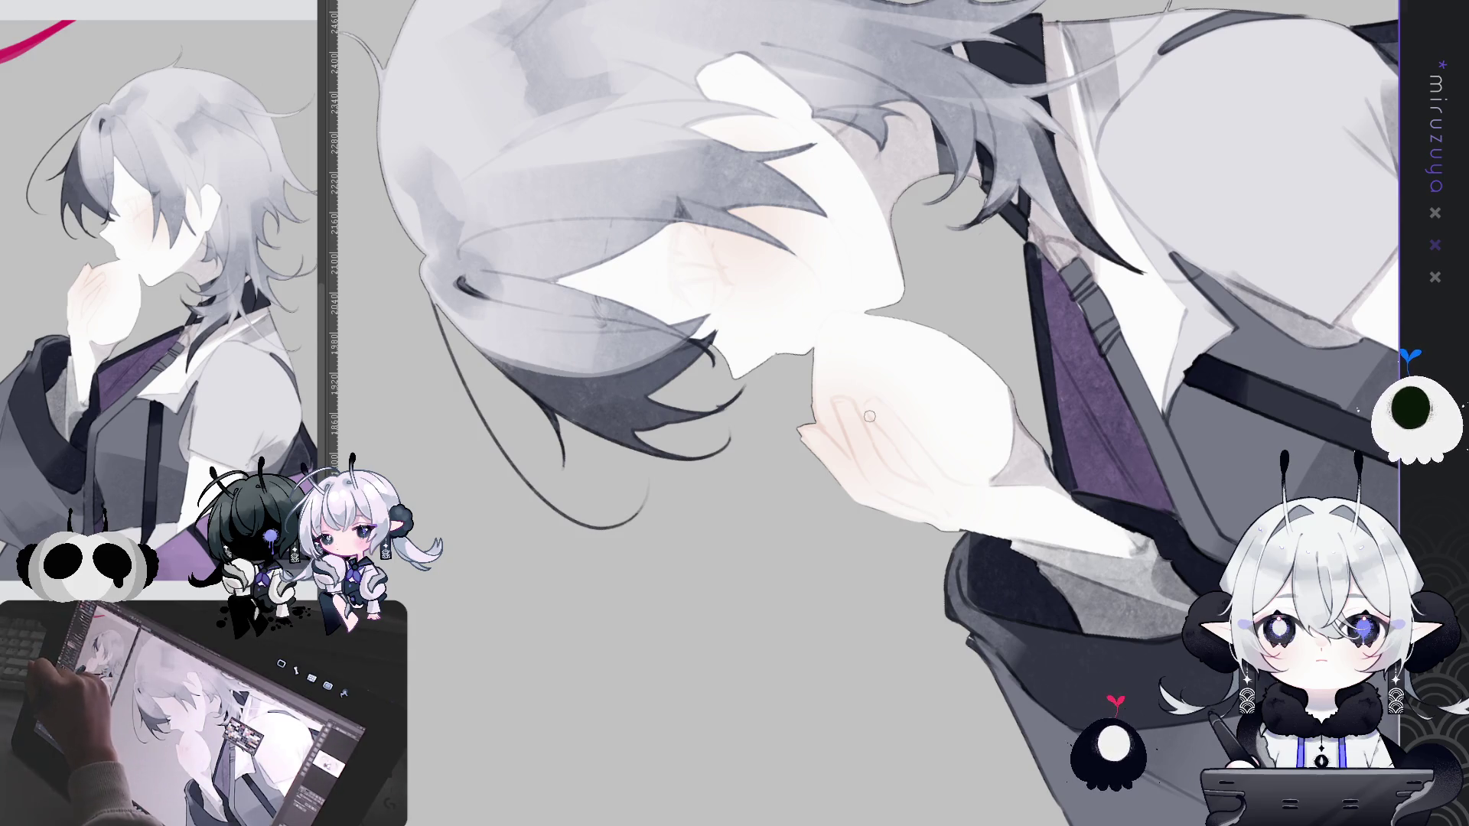
left_click_drag(671, 238, 670, 291)
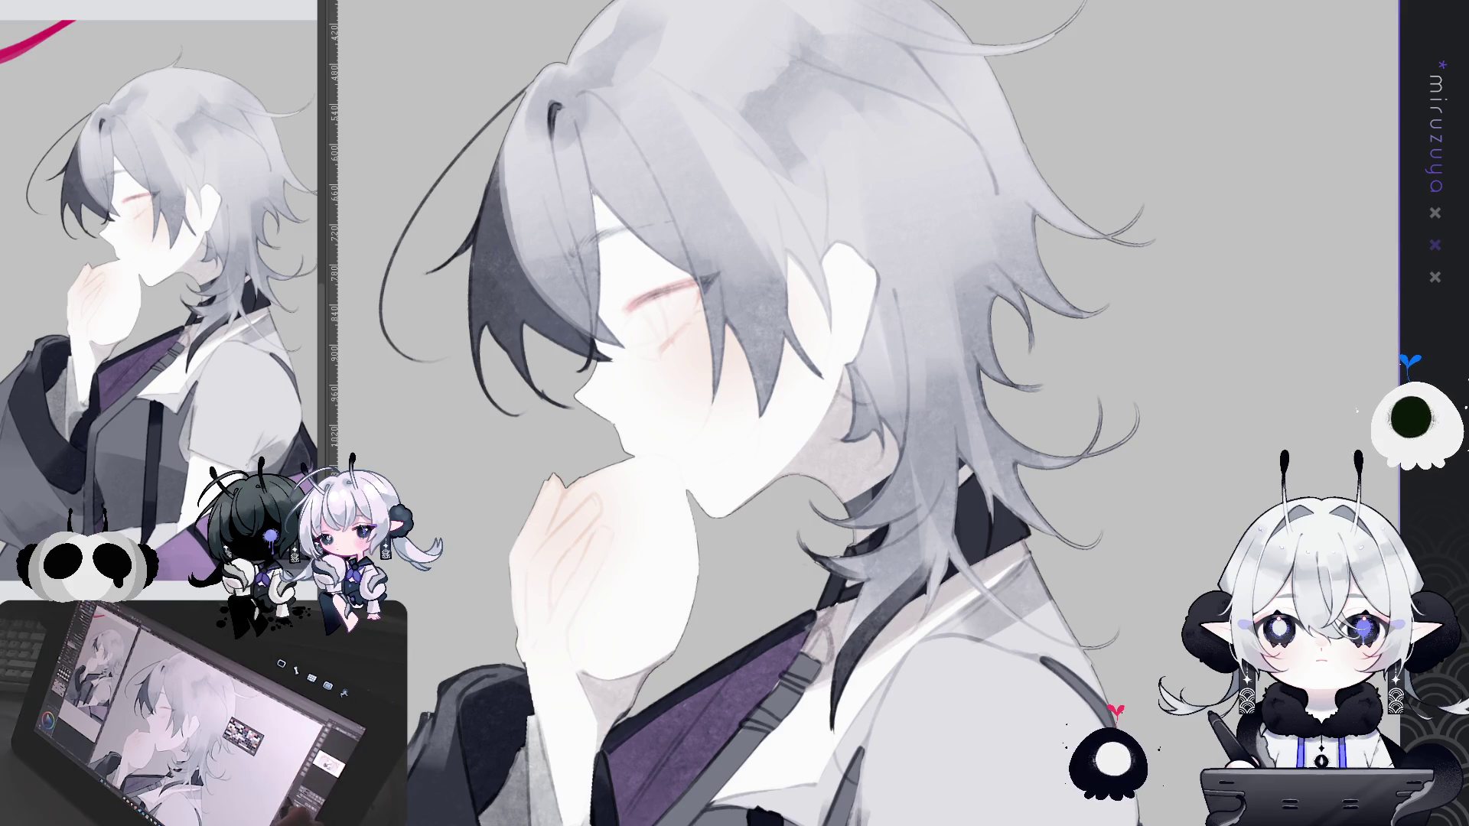
left_click_drag(205, 415, 166, 437)
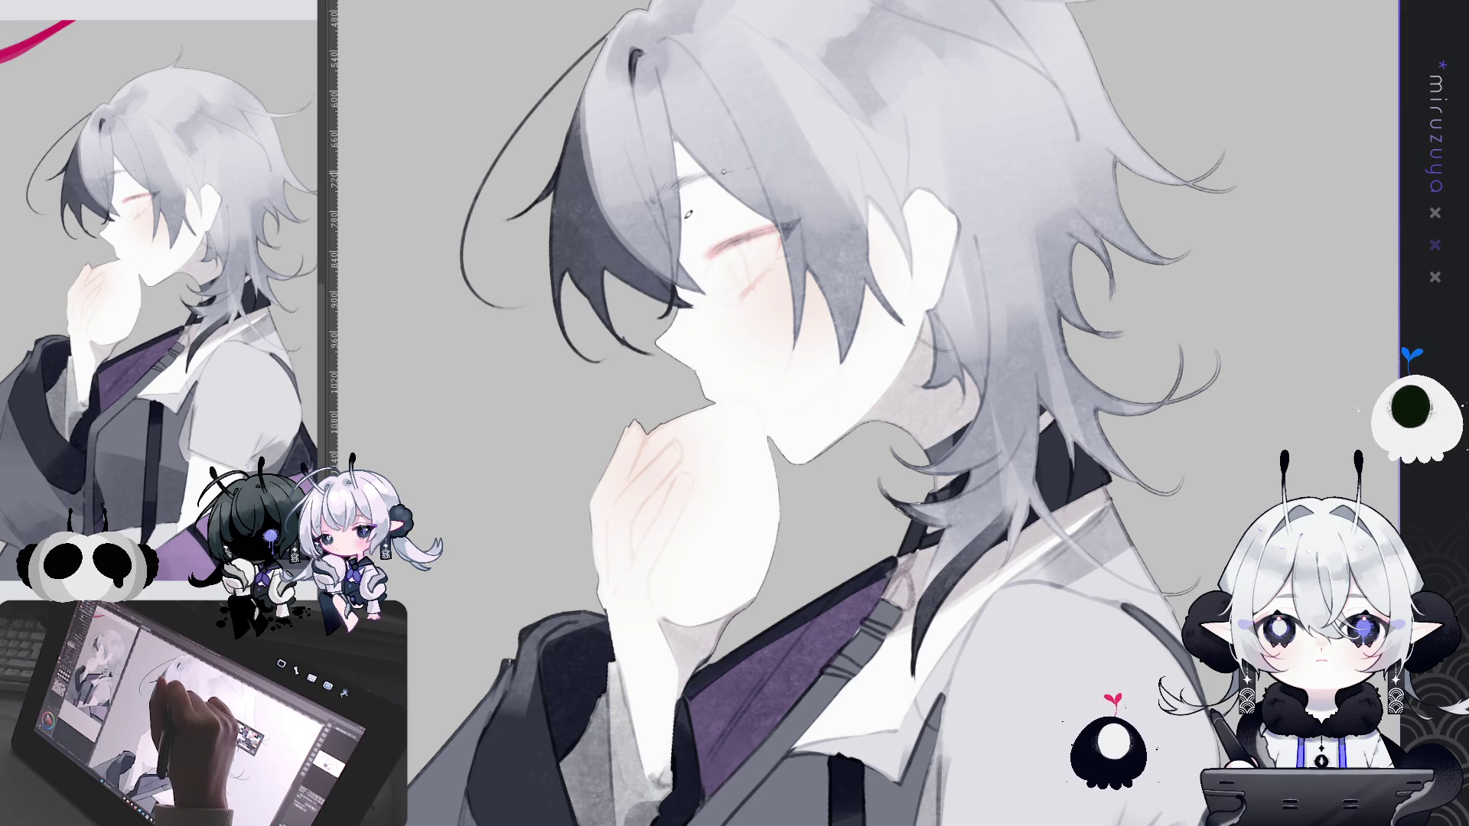
left_click_drag(695, 207, 704, 246)
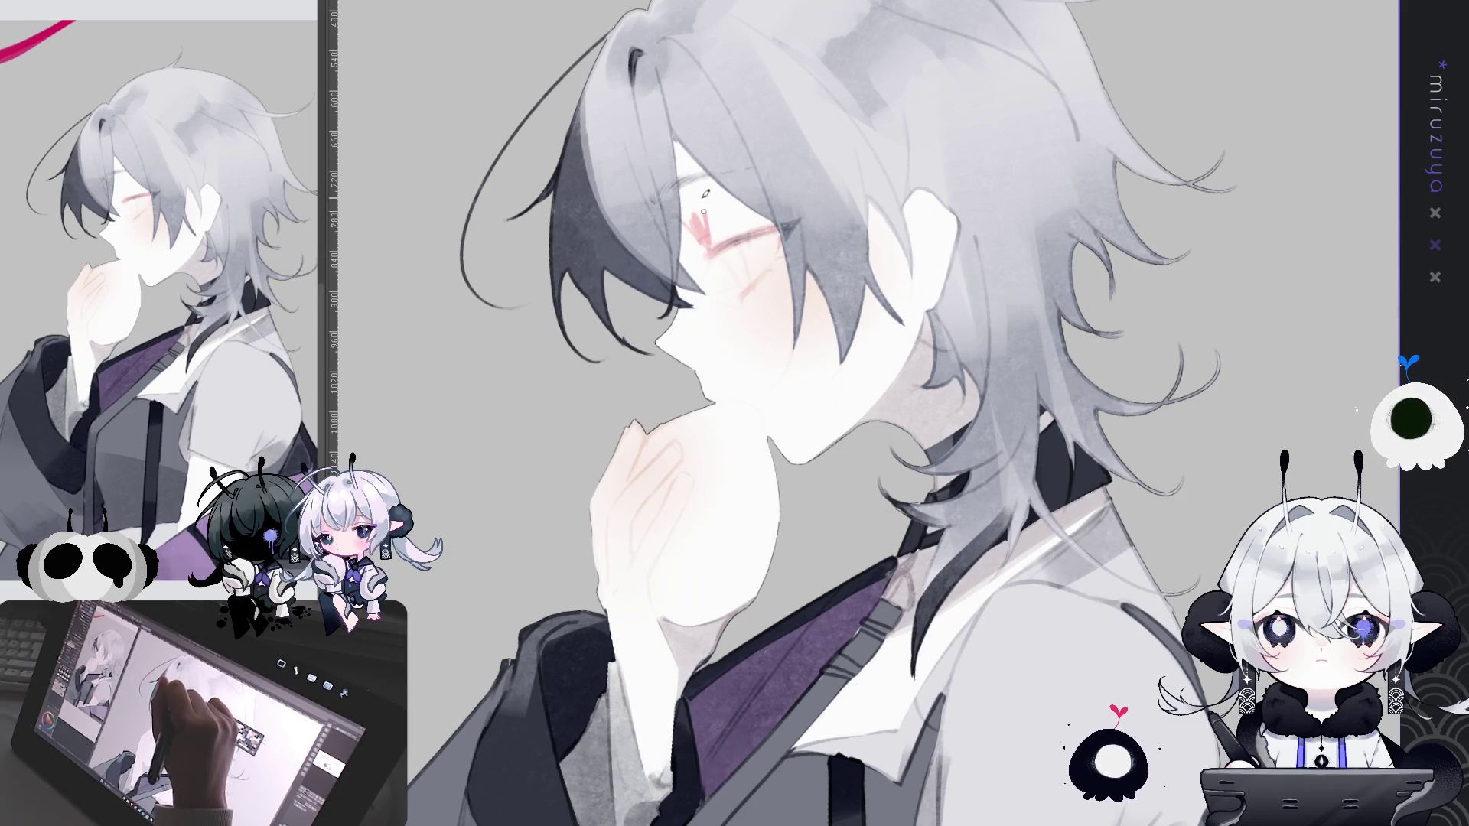
key("ctrl+z")
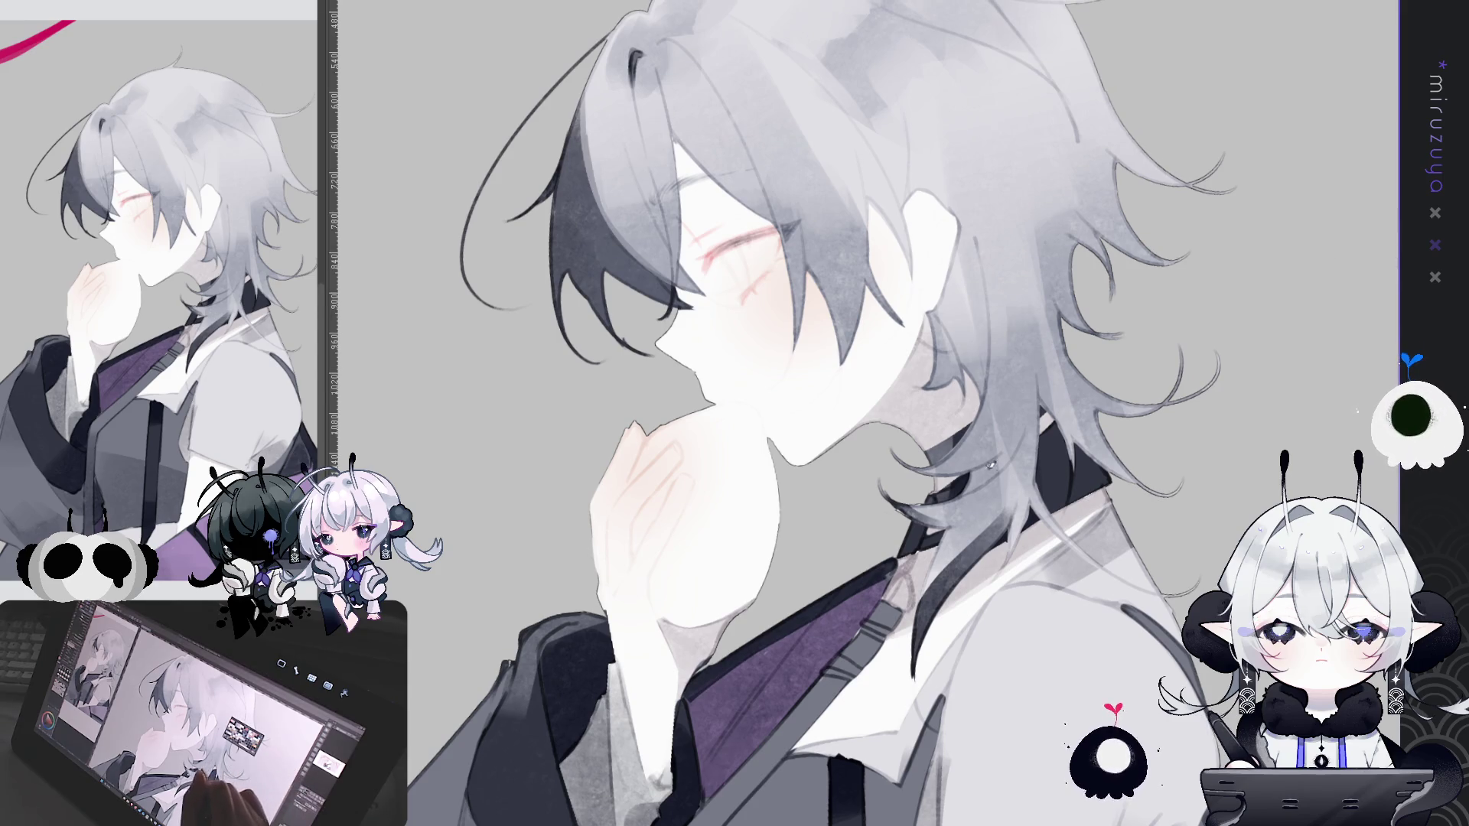
left_click_drag(1014, 579, 861, 583)
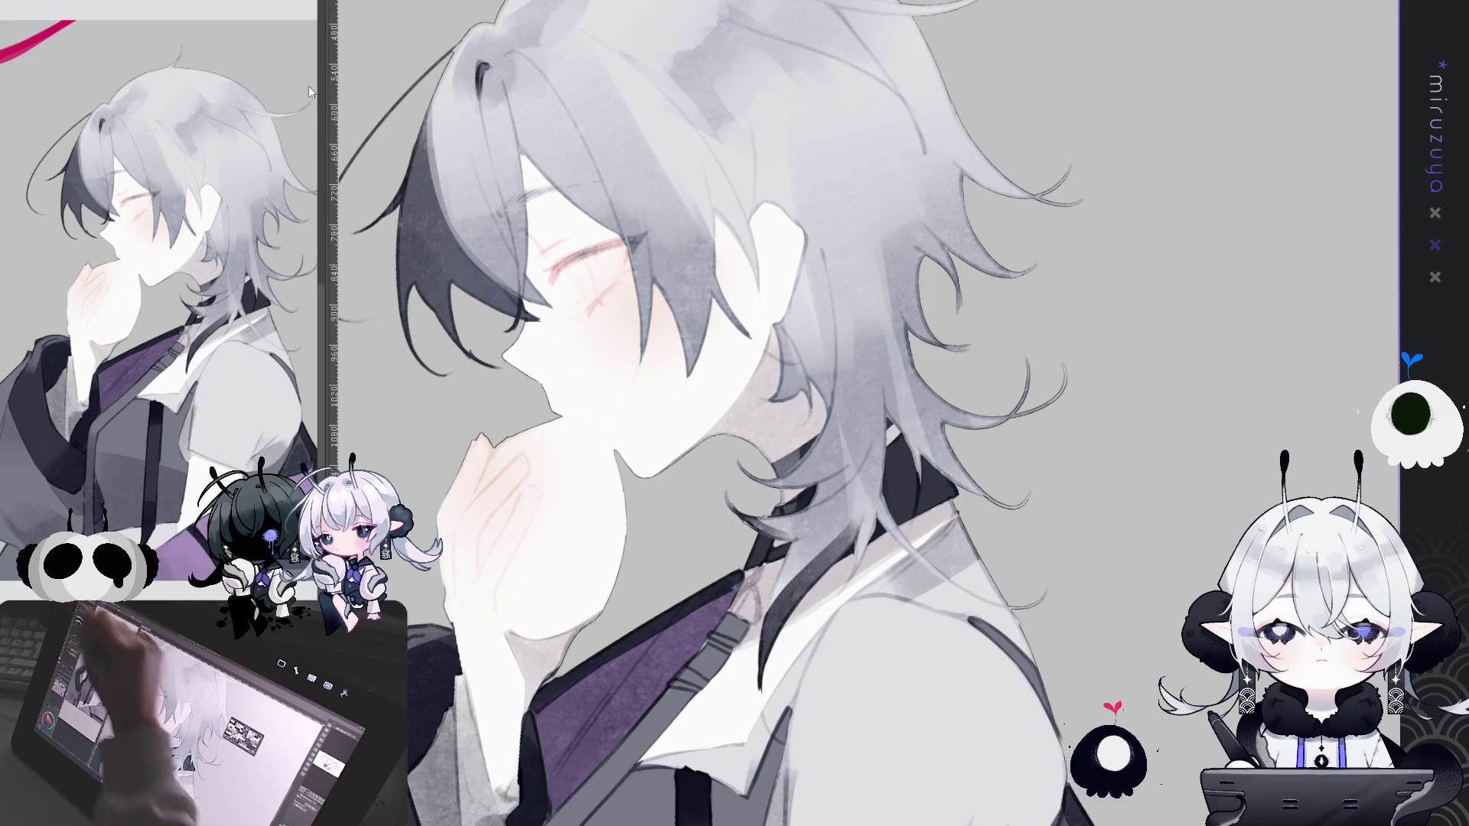
Step: Lasso the ear and eye areas, deselect, then airbrush a pink tint onto the ear
left_click_drag(765, 269, 767, 302)
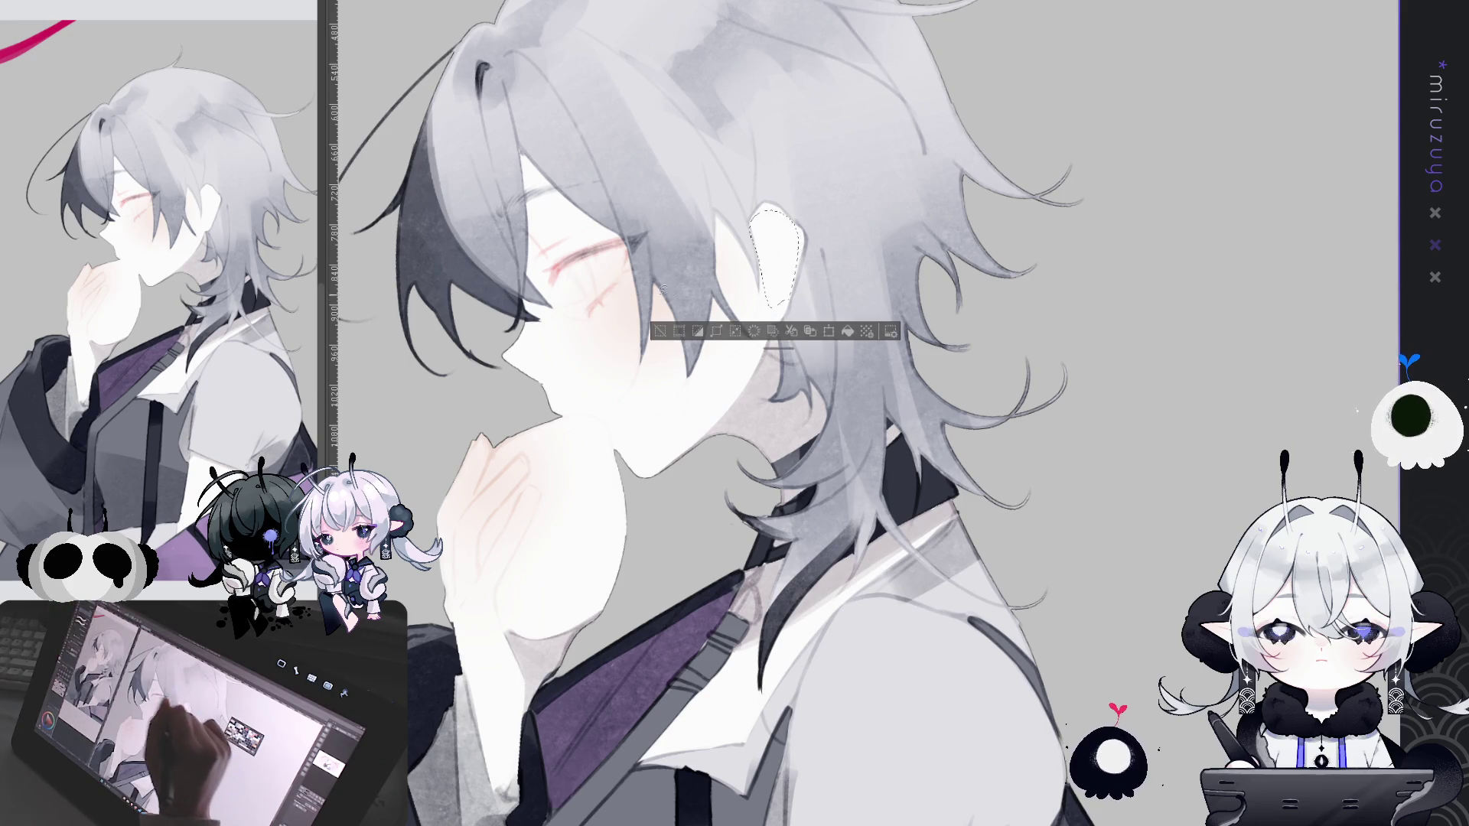
mouse_move(608, 325)
left_mouse_down()
mouse_move(535, 254)
mouse_move(566, 230)
mouse_move(604, 321)
left_mouse_up()
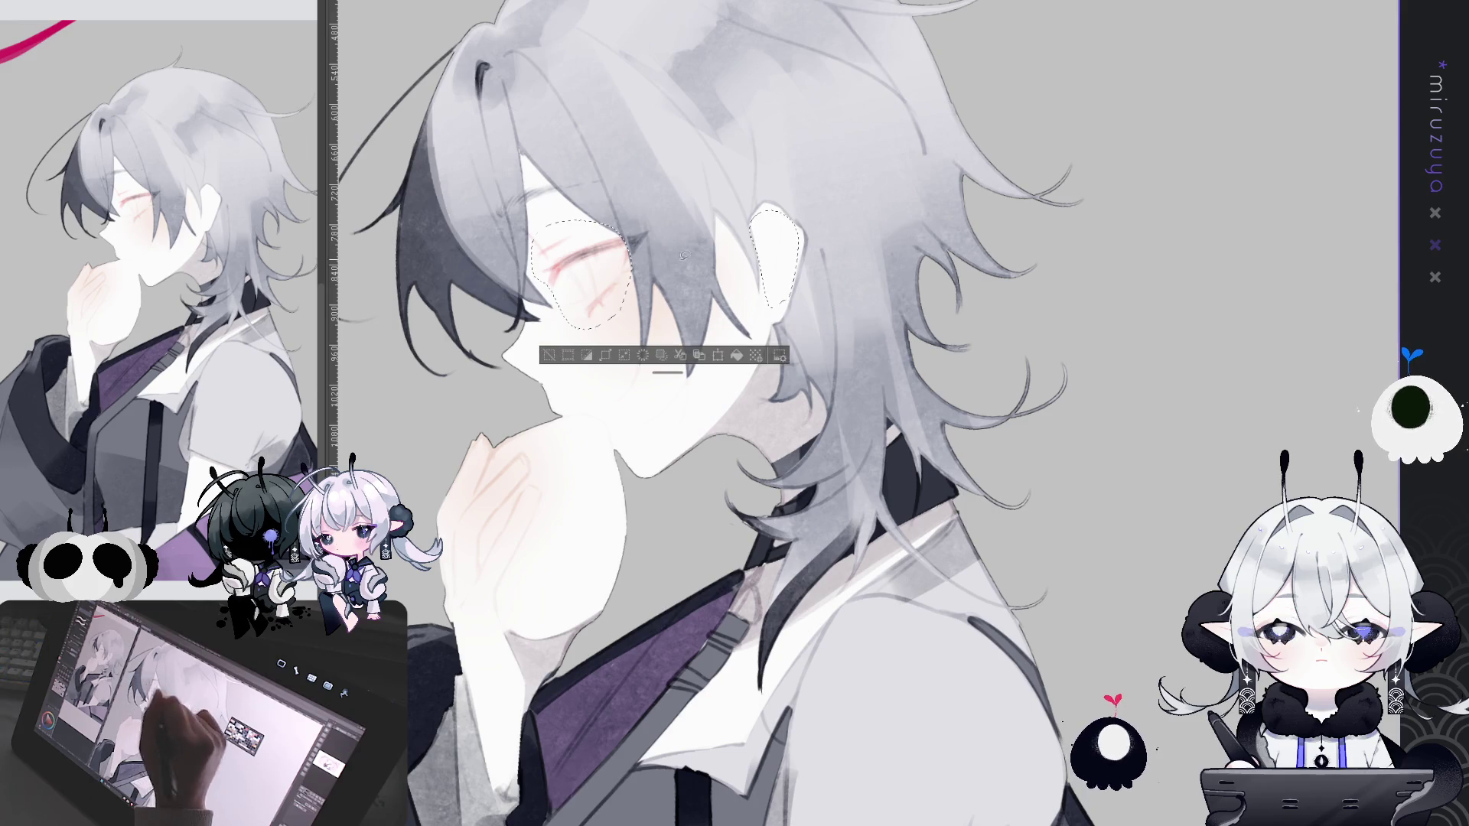
key("ctrl+d")
left_click_drag(1021, 456, 990, 410)
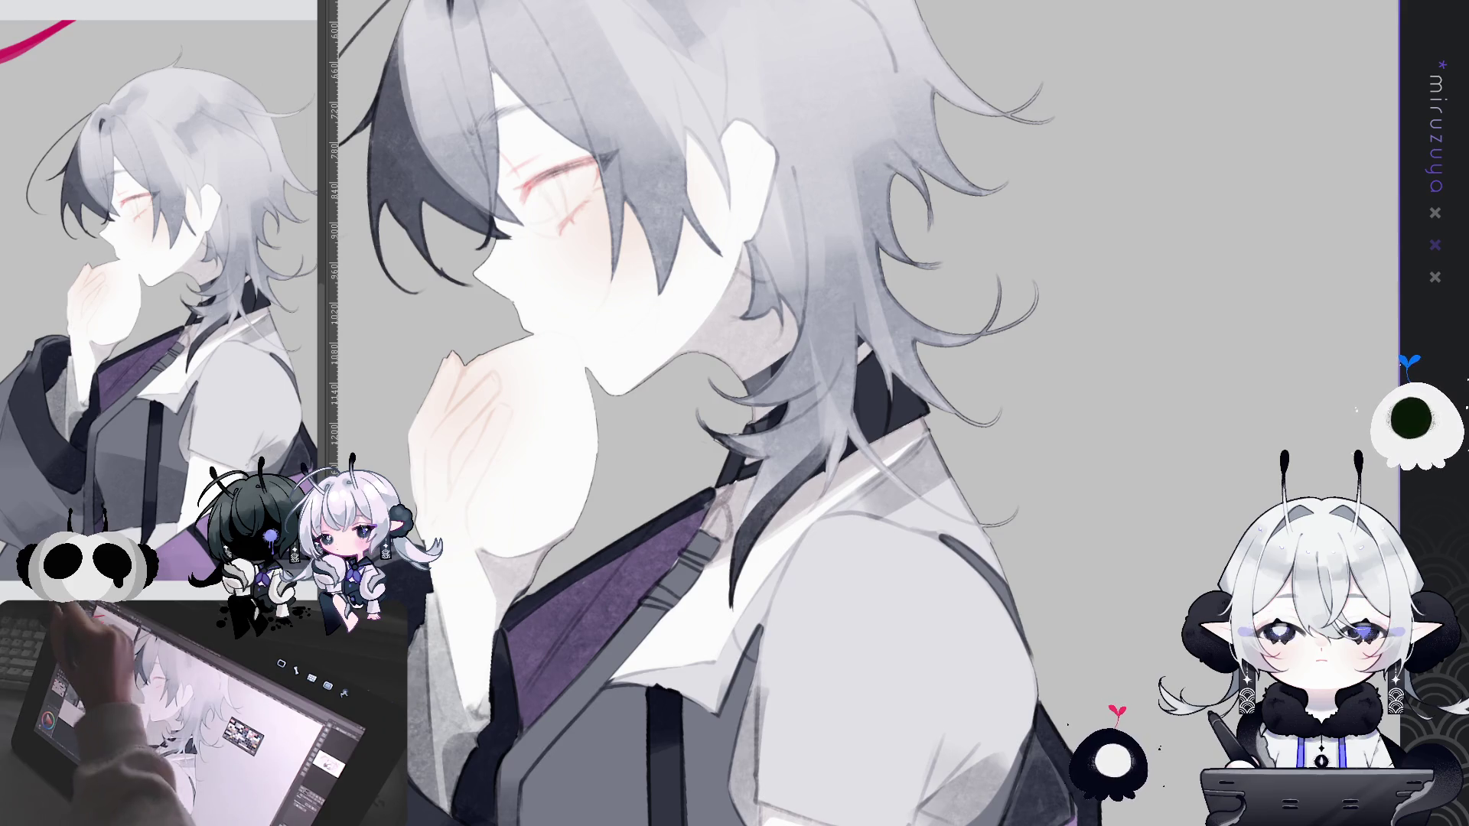
mouse_move(811, 92)
left_mouse_down()
mouse_move(765, 176)
mouse_move(864, 130)
mouse_move(742, 145)
mouse_move(918, 130)
mouse_move(876, 198)
left_mouse_up()
left_click_drag(765, 475, 895, 195)
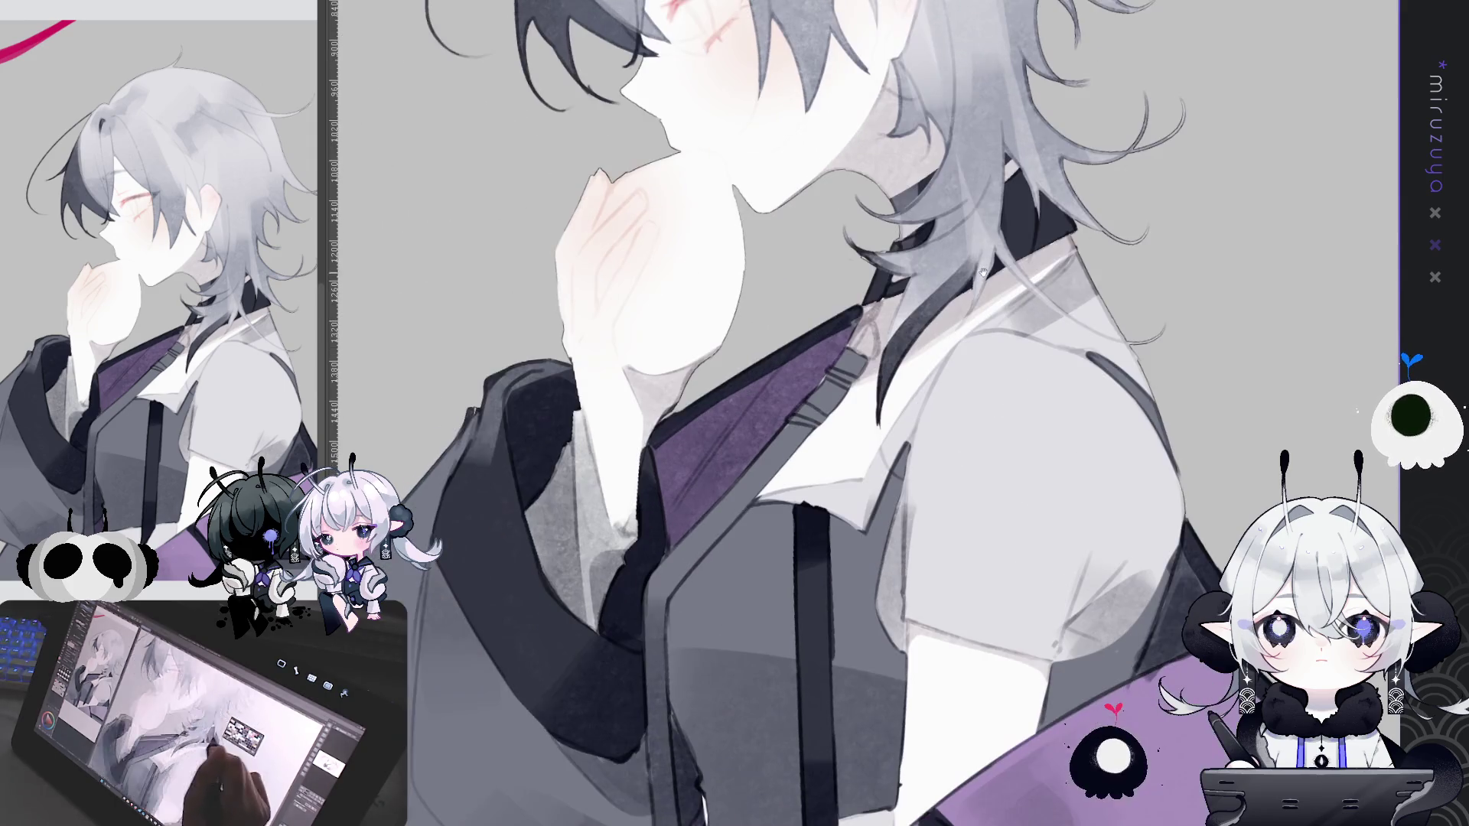
mouse_move(994, 661)
left_mouse_down()
mouse_move(918, 248)
mouse_move(907, 527)
left_mouse_up()
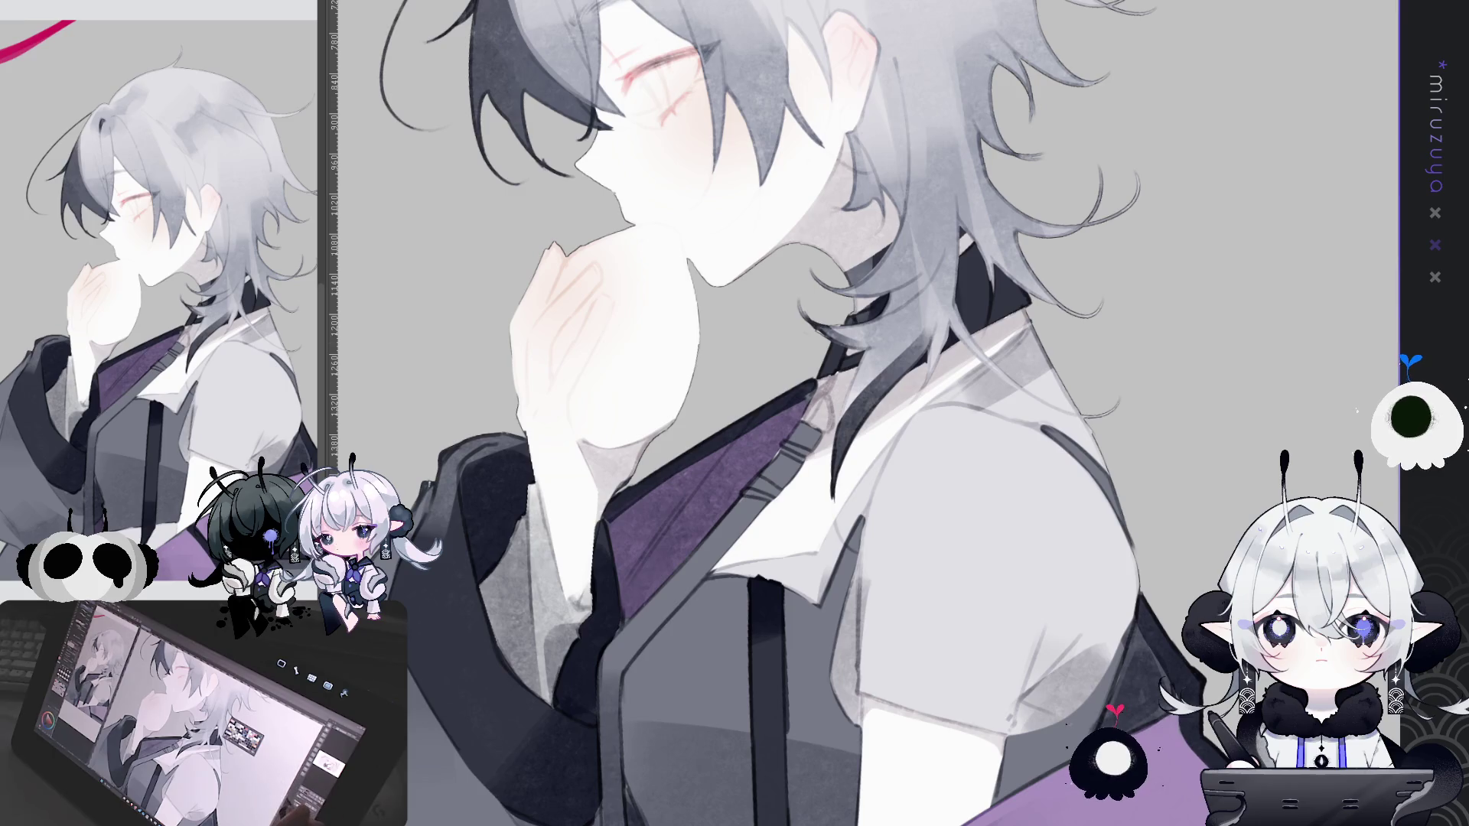
scroll(795, 413, "down", 1)
Step: Fit the illustration, select the whole canvas, then zoom in and centre the figure
key("ctrl+0")
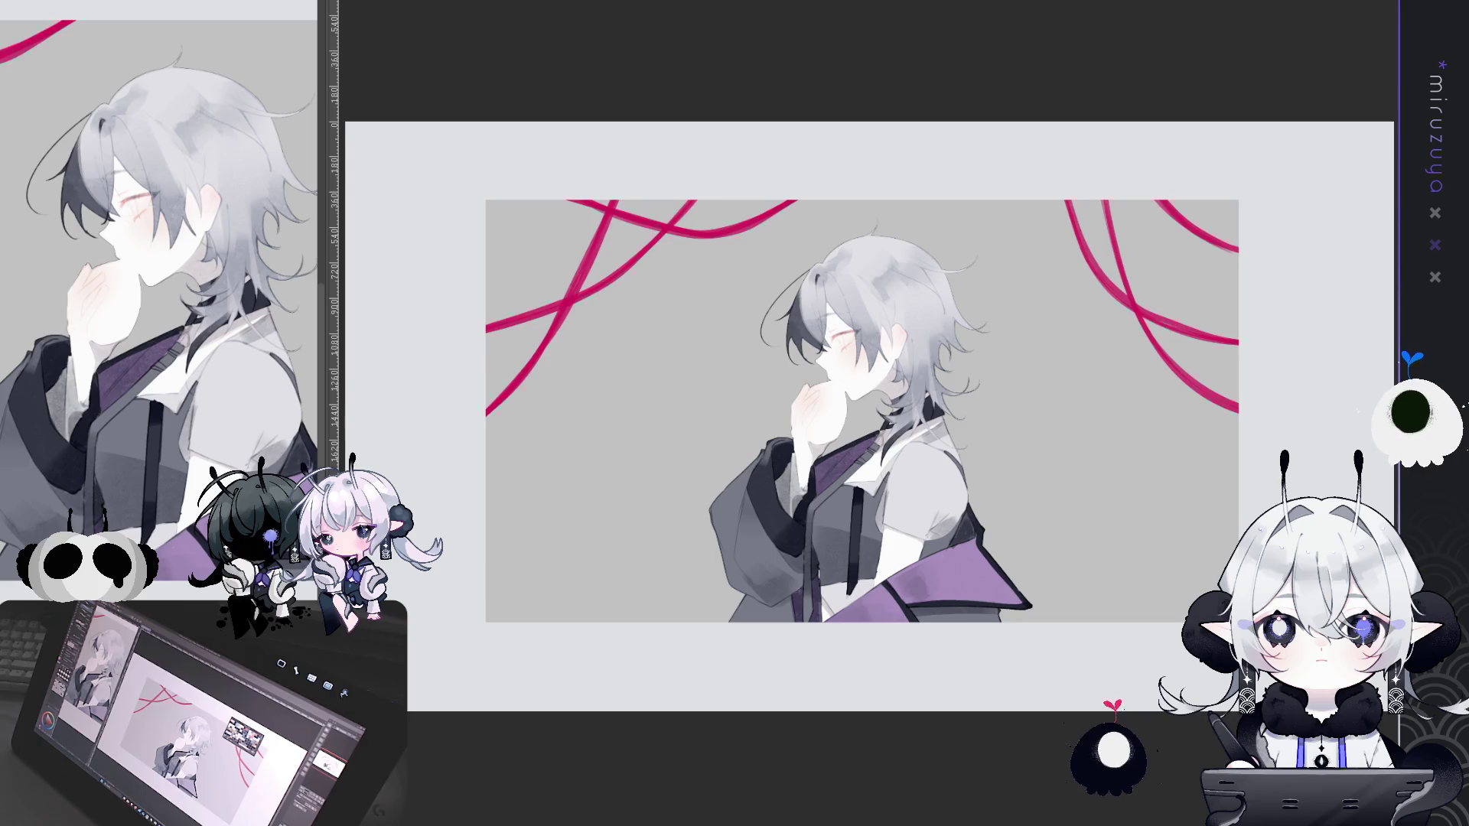
key("ctrl+a")
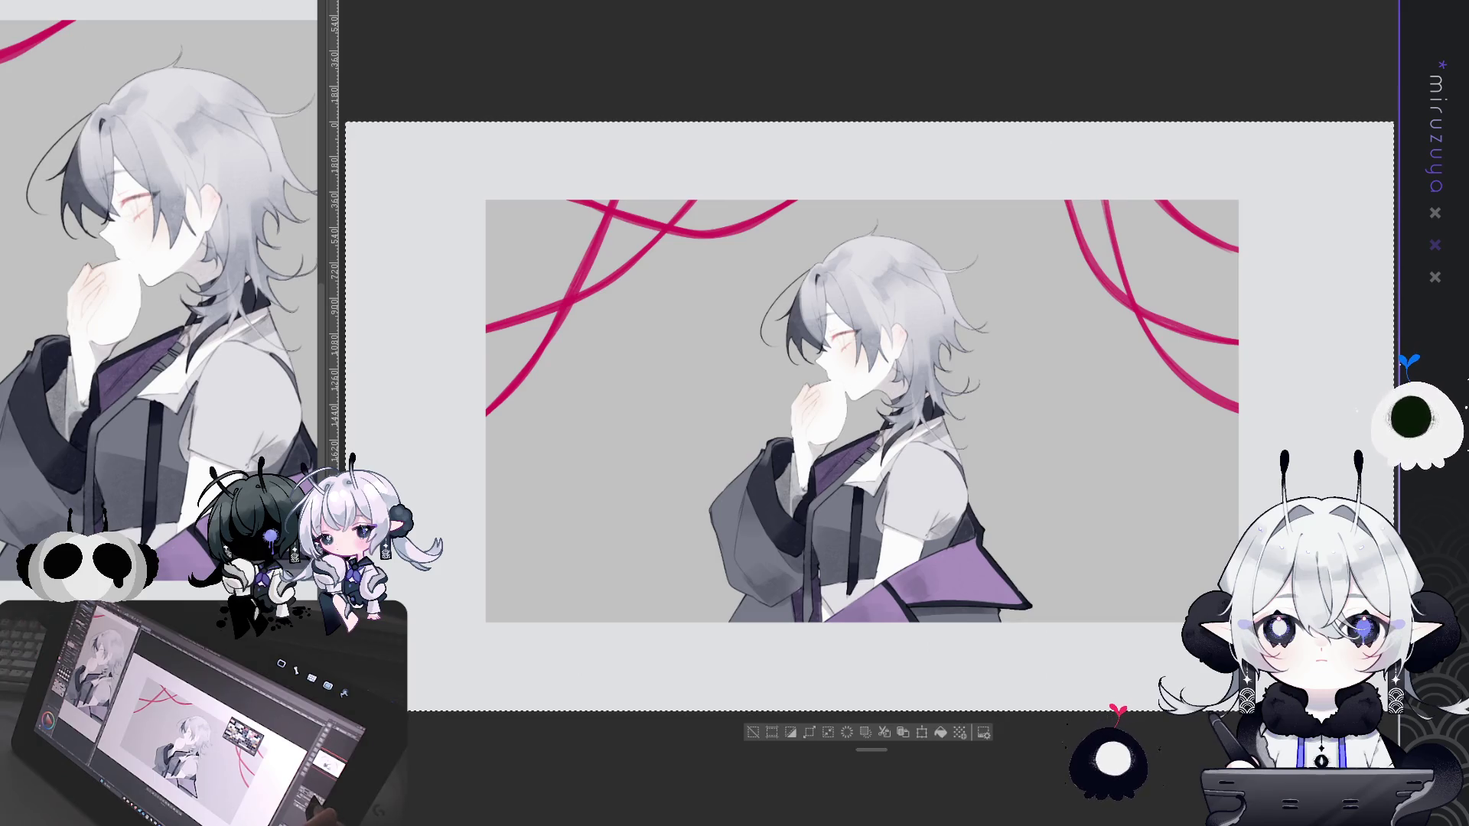
key("ctrl+plus")
left_click_drag(796, 811, 727, 703)
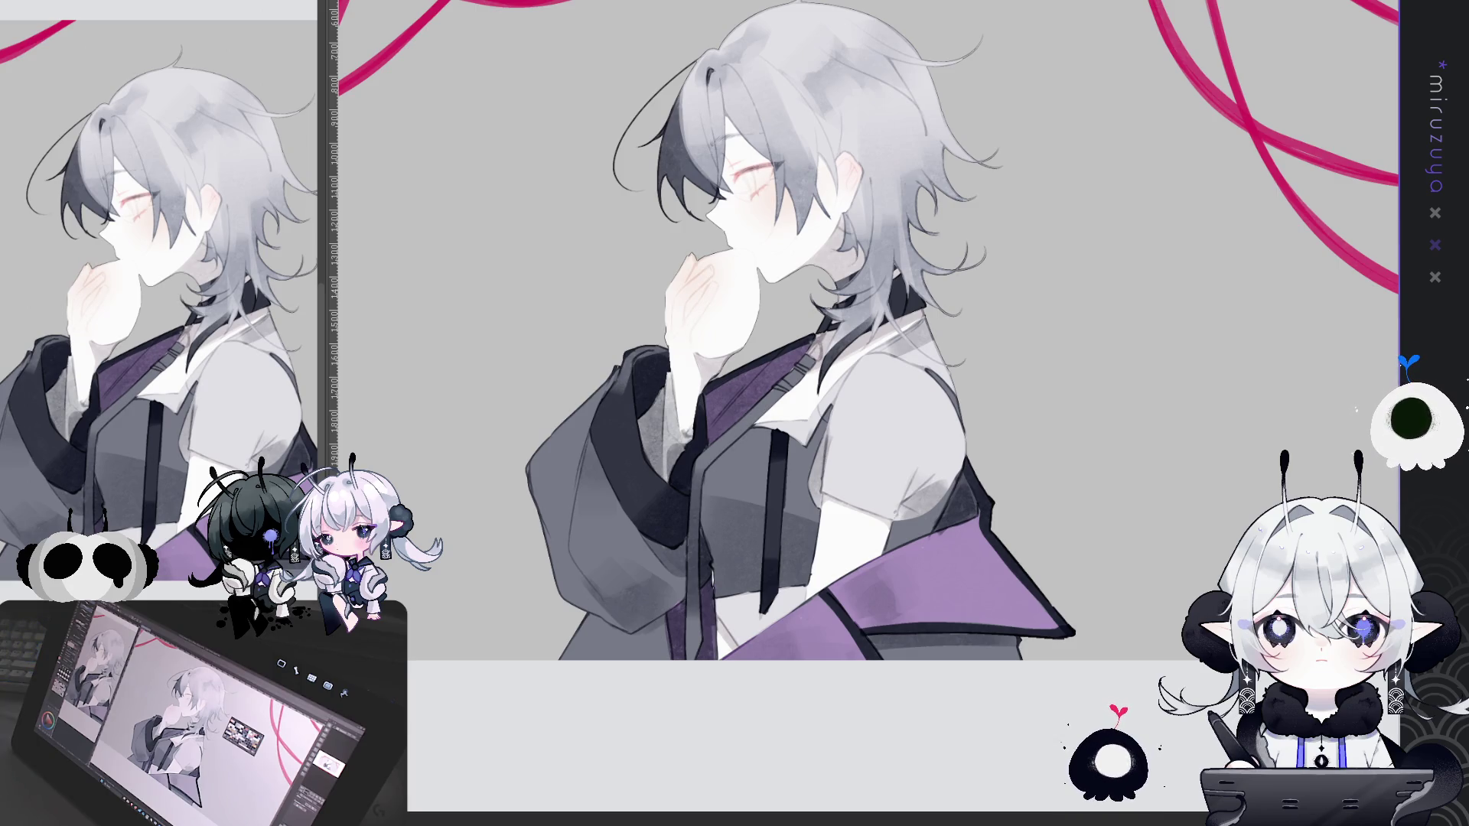
Step: Paint a violet iris into the eye and undo the shirt colour change
scroll(1124, 408, "up", 5)
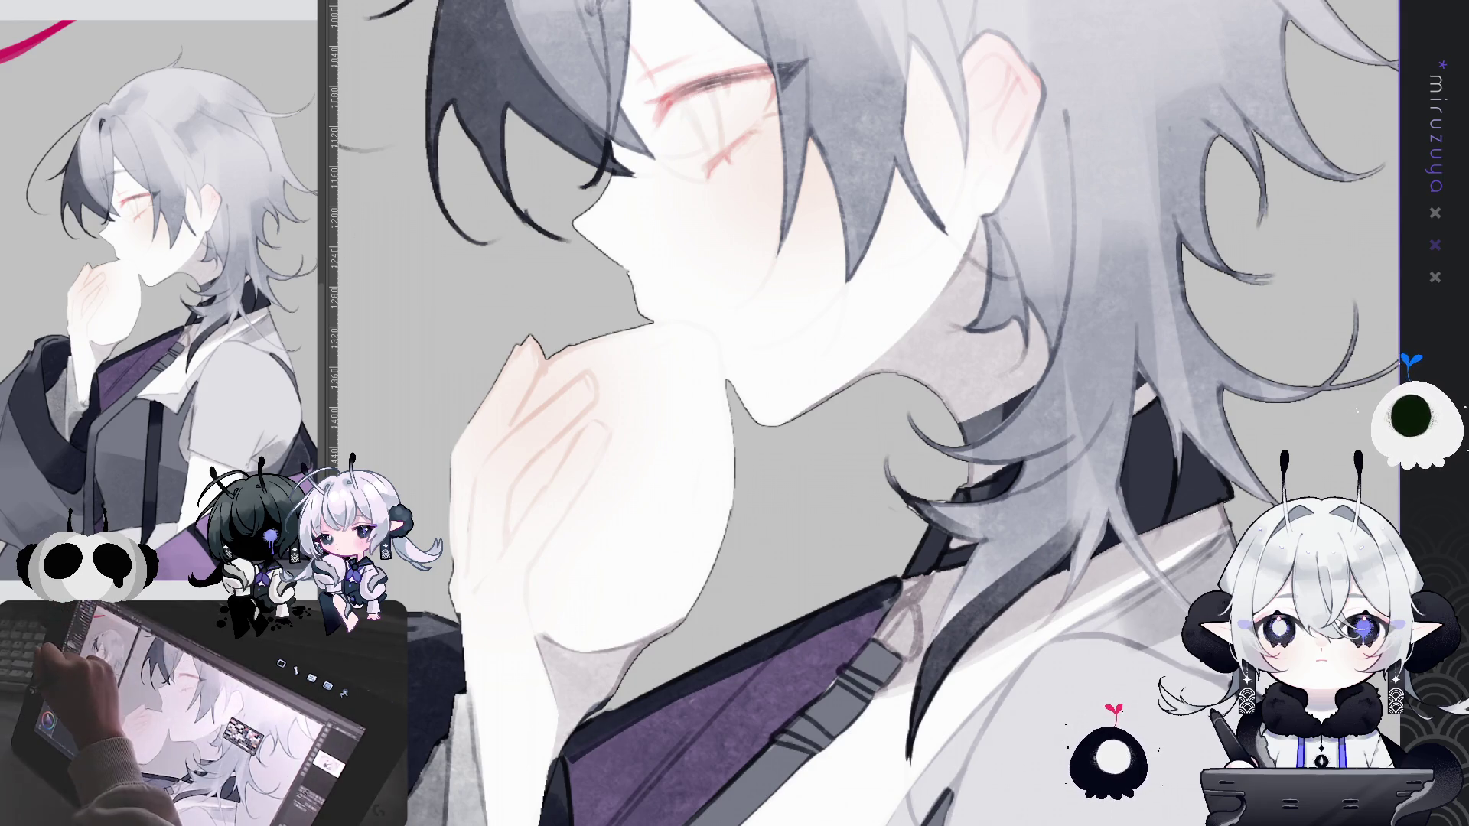
mouse_move(694, 107)
left_mouse_down()
mouse_move(719, 157)
mouse_move(710, 99)
mouse_move(708, 134)
left_mouse_up()
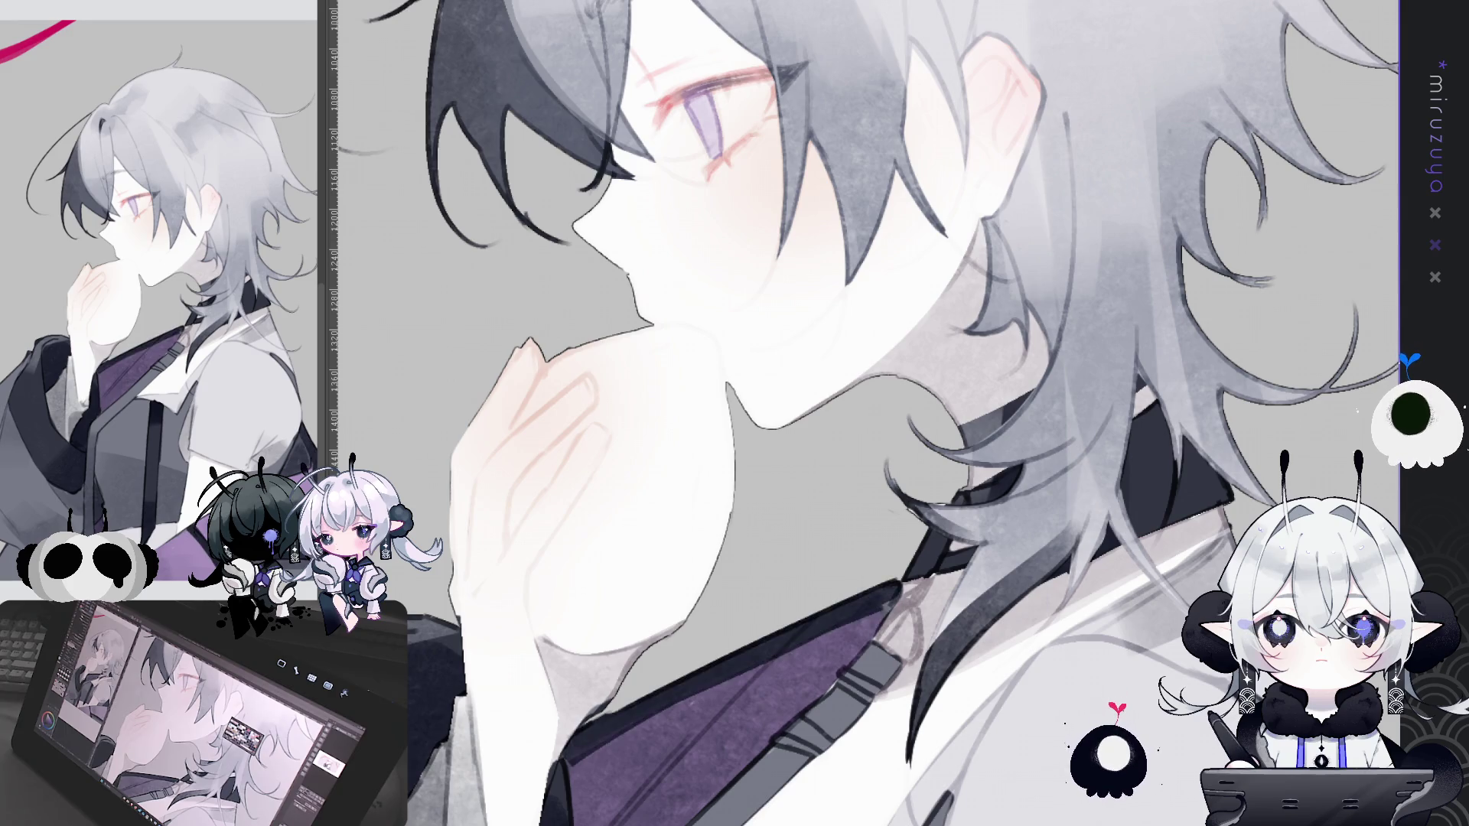
key("ctrl+z")
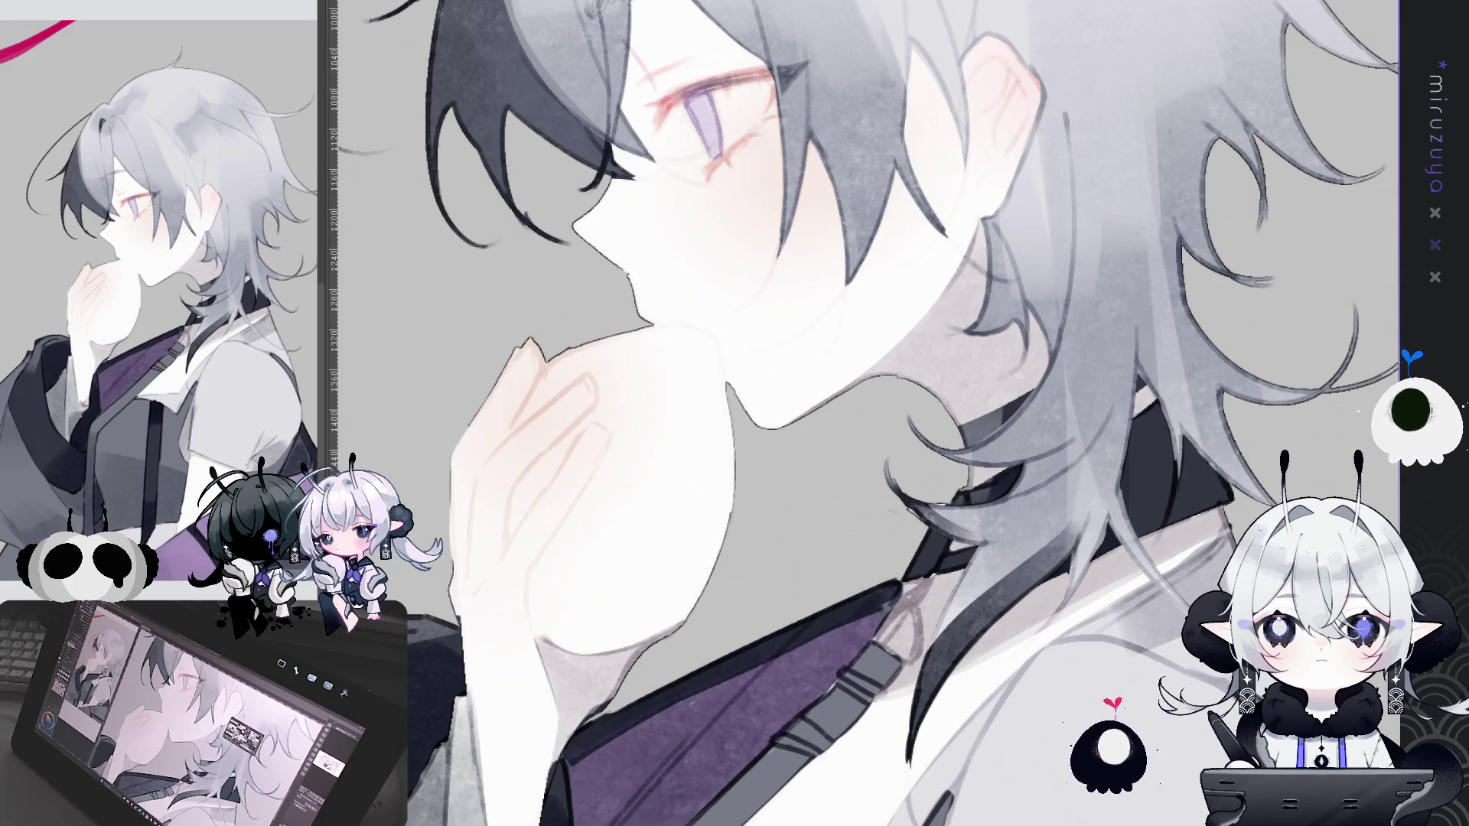
key("ctrl+0")
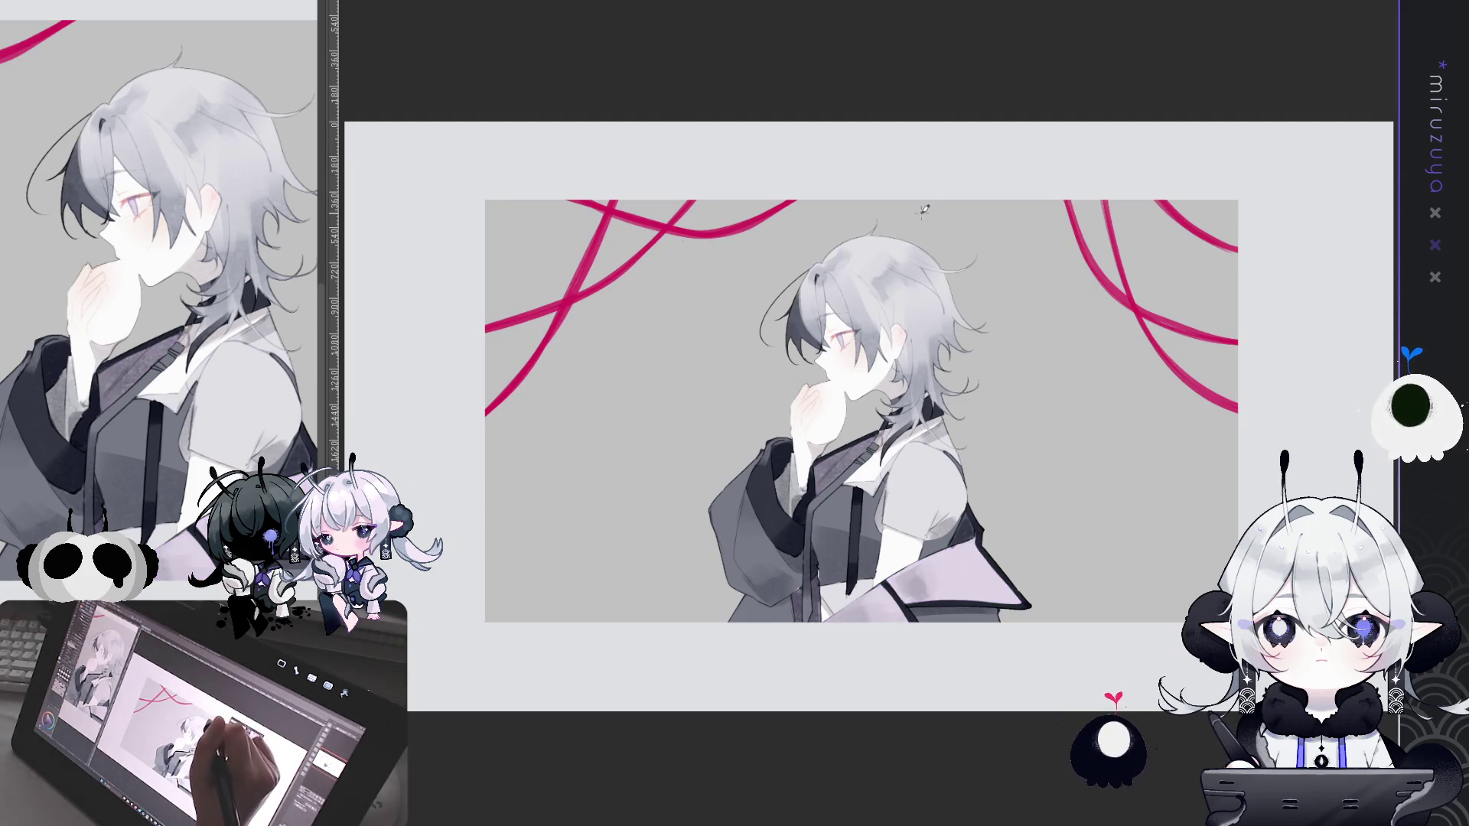
left_click_drag(852, 234, 760, 155)
key("ctrl+z")
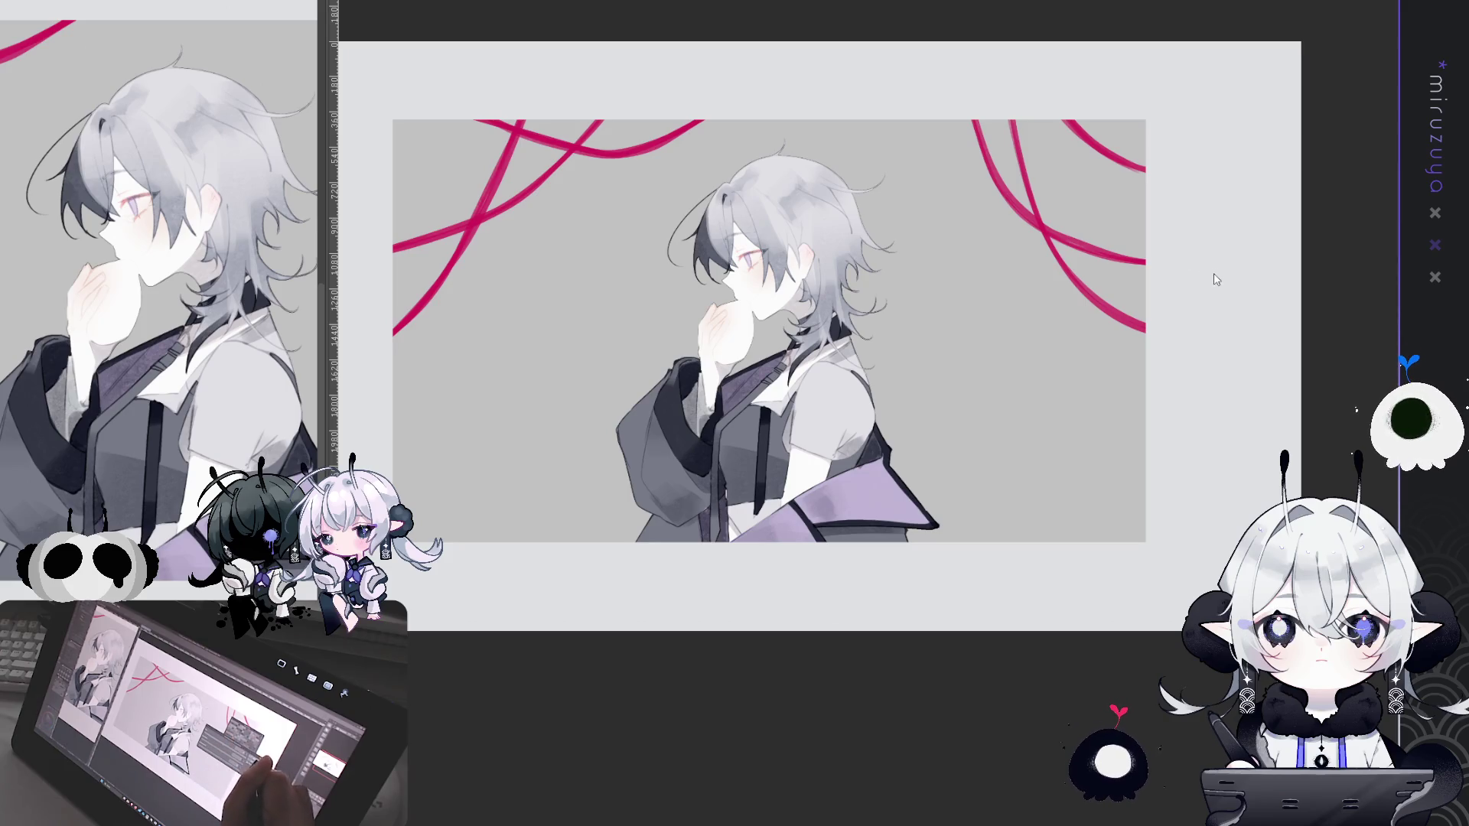
key("ctrl+plus")
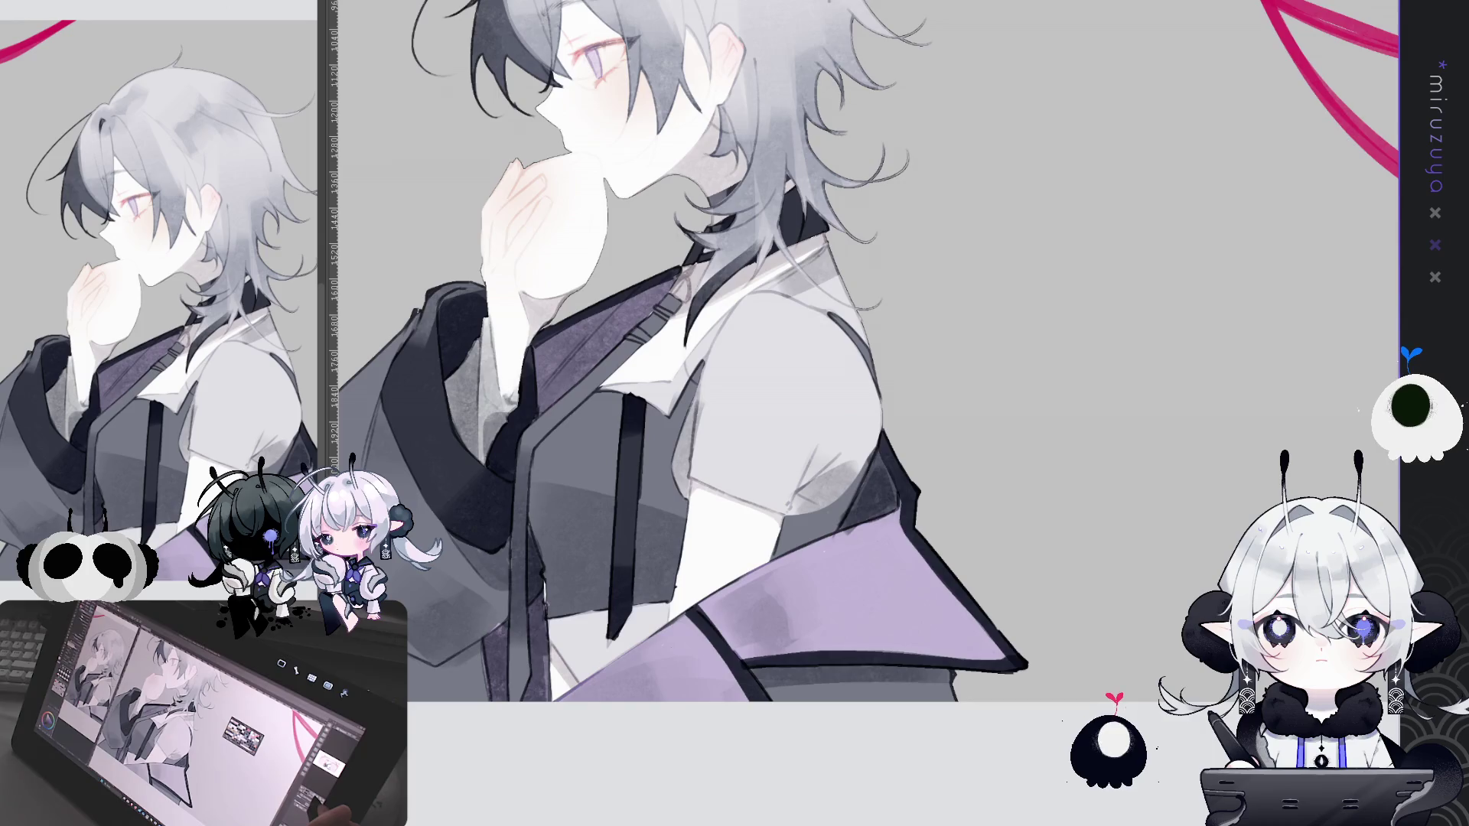
Step: Zoom in on the face and undo back to grey skin shading with white rim light and blush
key("ctrl+plus")
key("ctrl+minus")
scroll(765, 413, "up", 5)
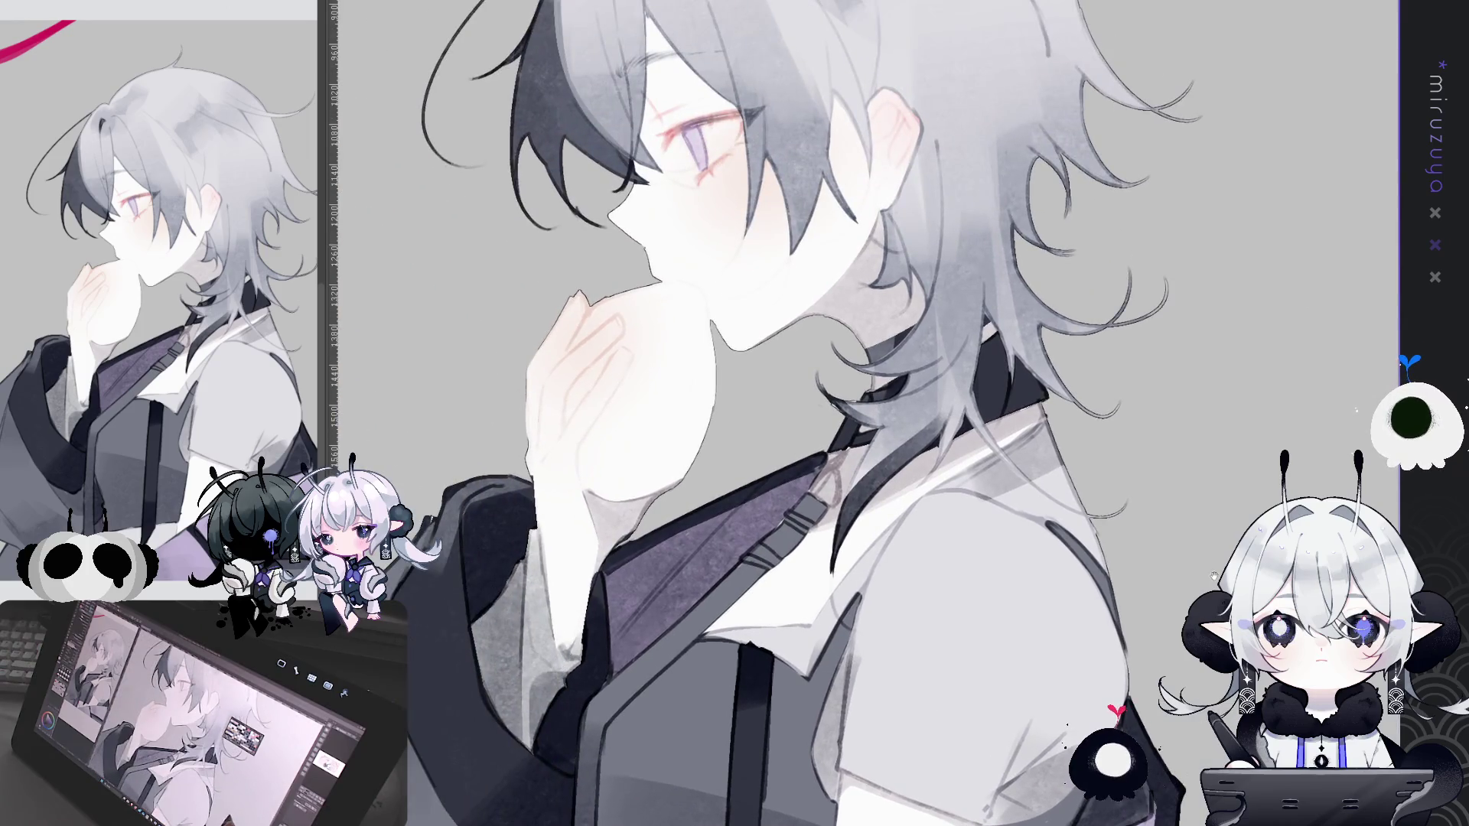
key("ctrl+plus")
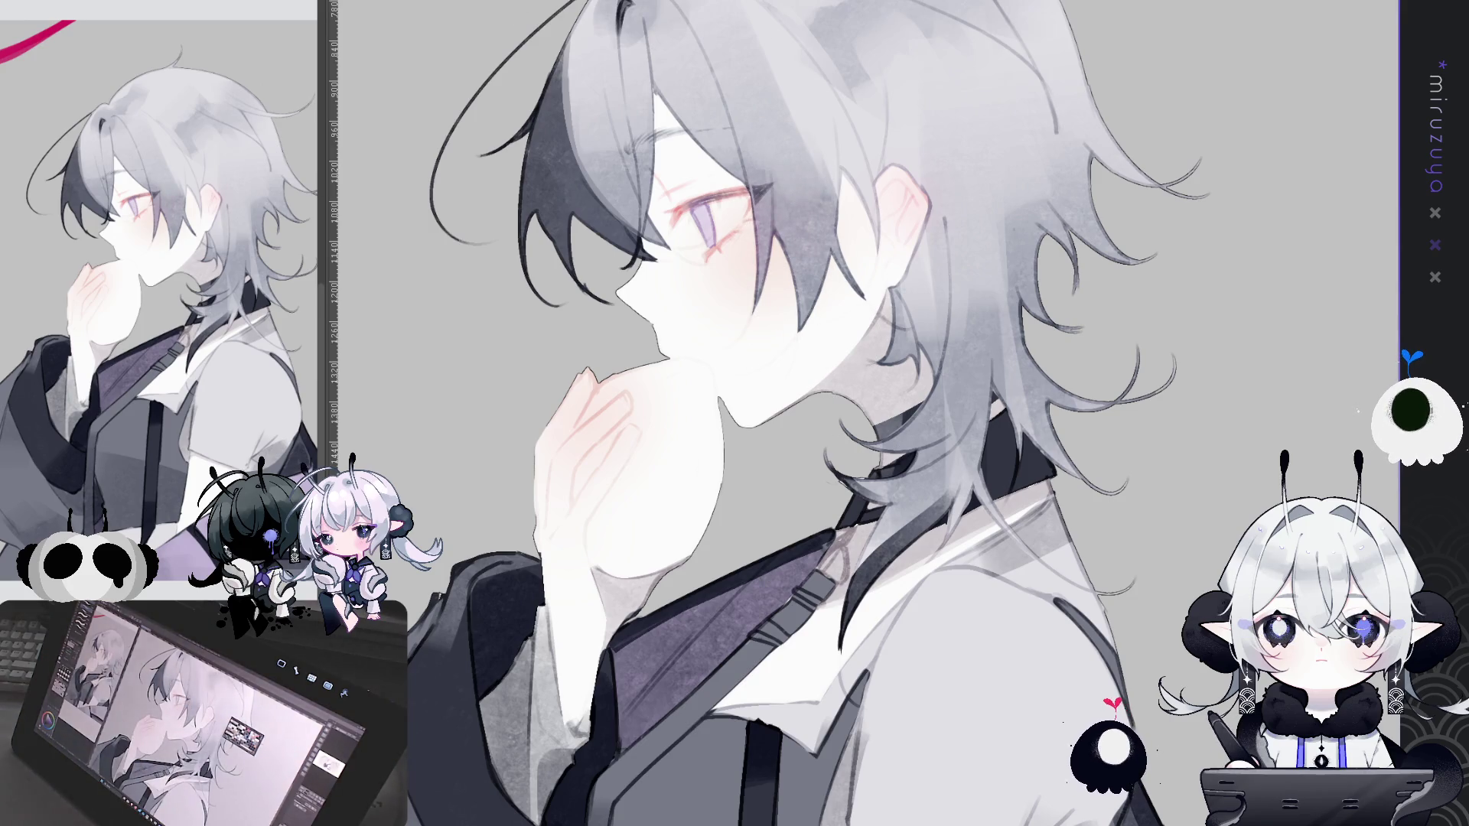
key("ctrl+z")
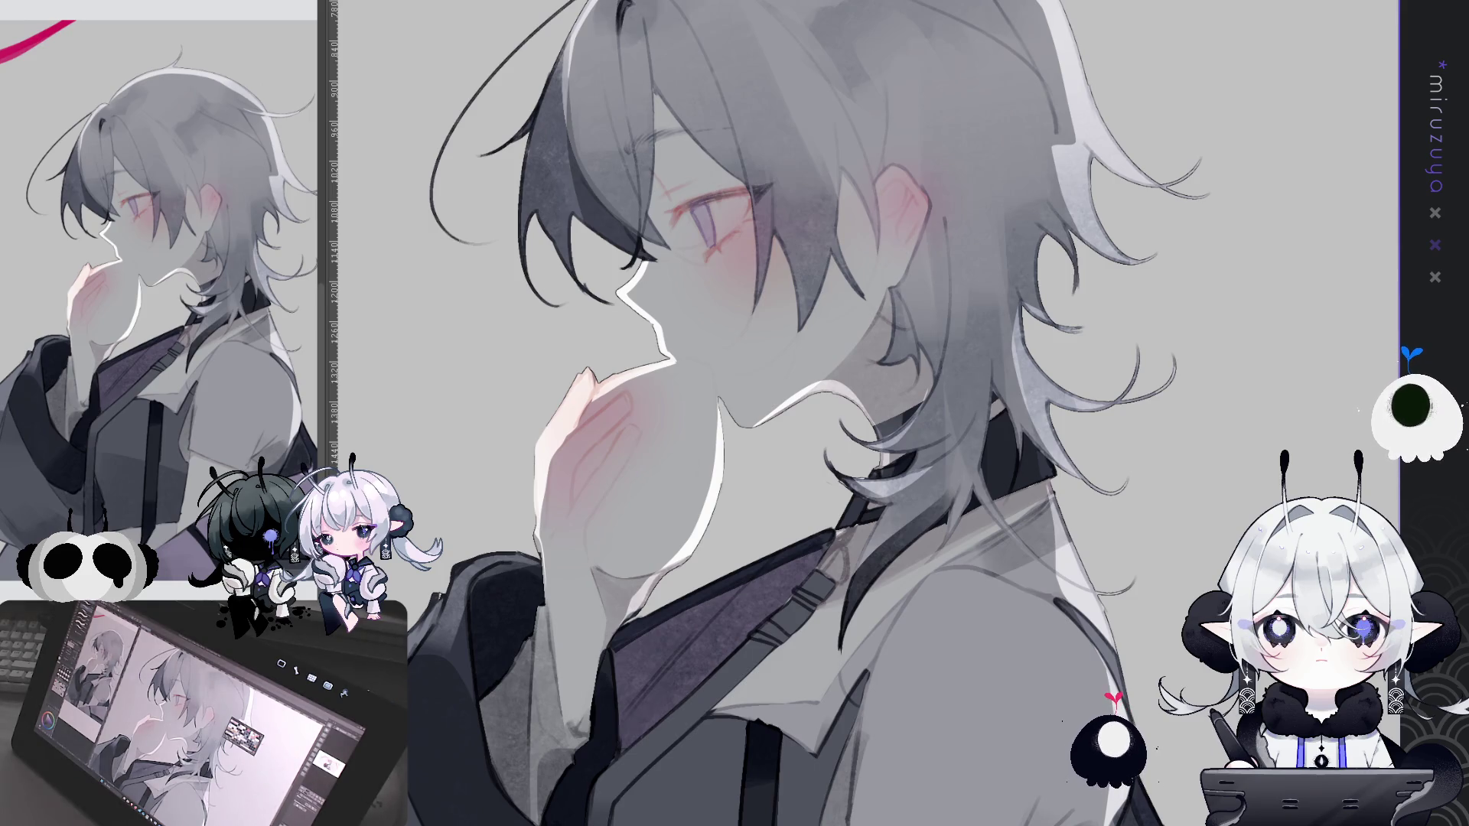
key("ctrl+z")
key("ctrl+y")
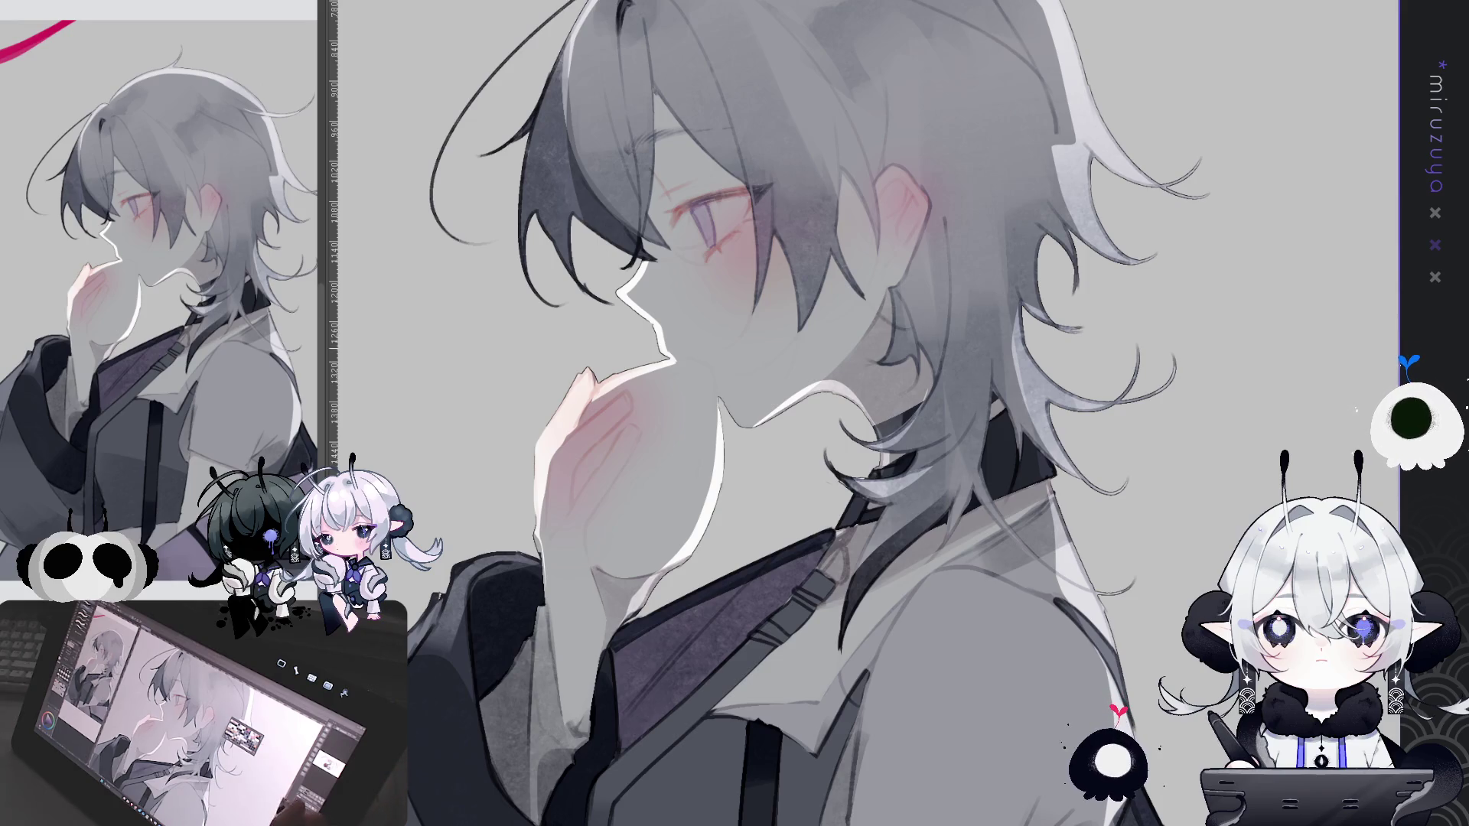
left_click_drag(688, 383, 869, 245)
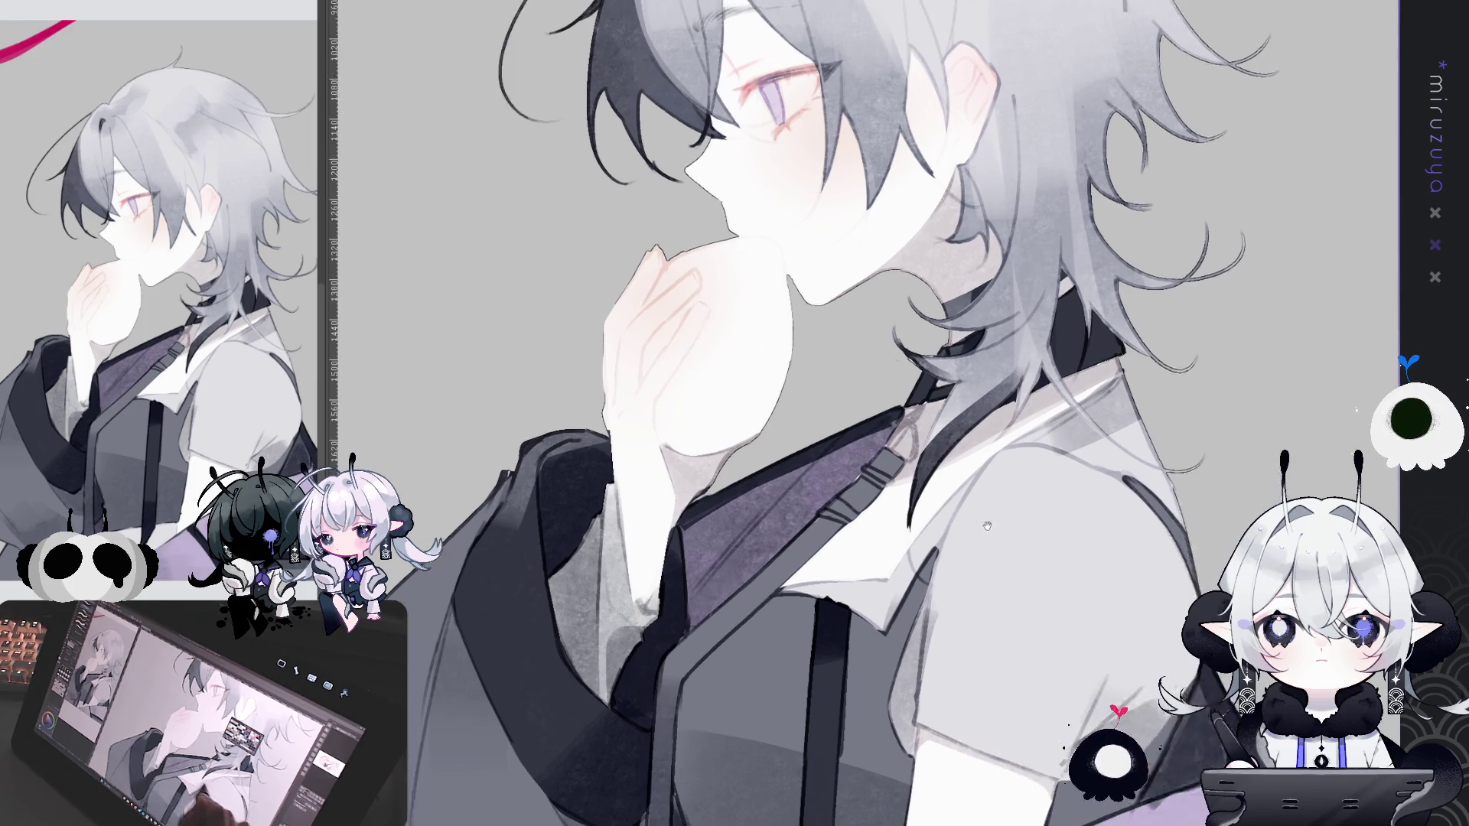
left_click_drag(765, 230, 600, 299)
mouse_move(490, 30)
left_mouse_down()
mouse_move(553, 121)
mouse_move(553, 211)
left_mouse_up()
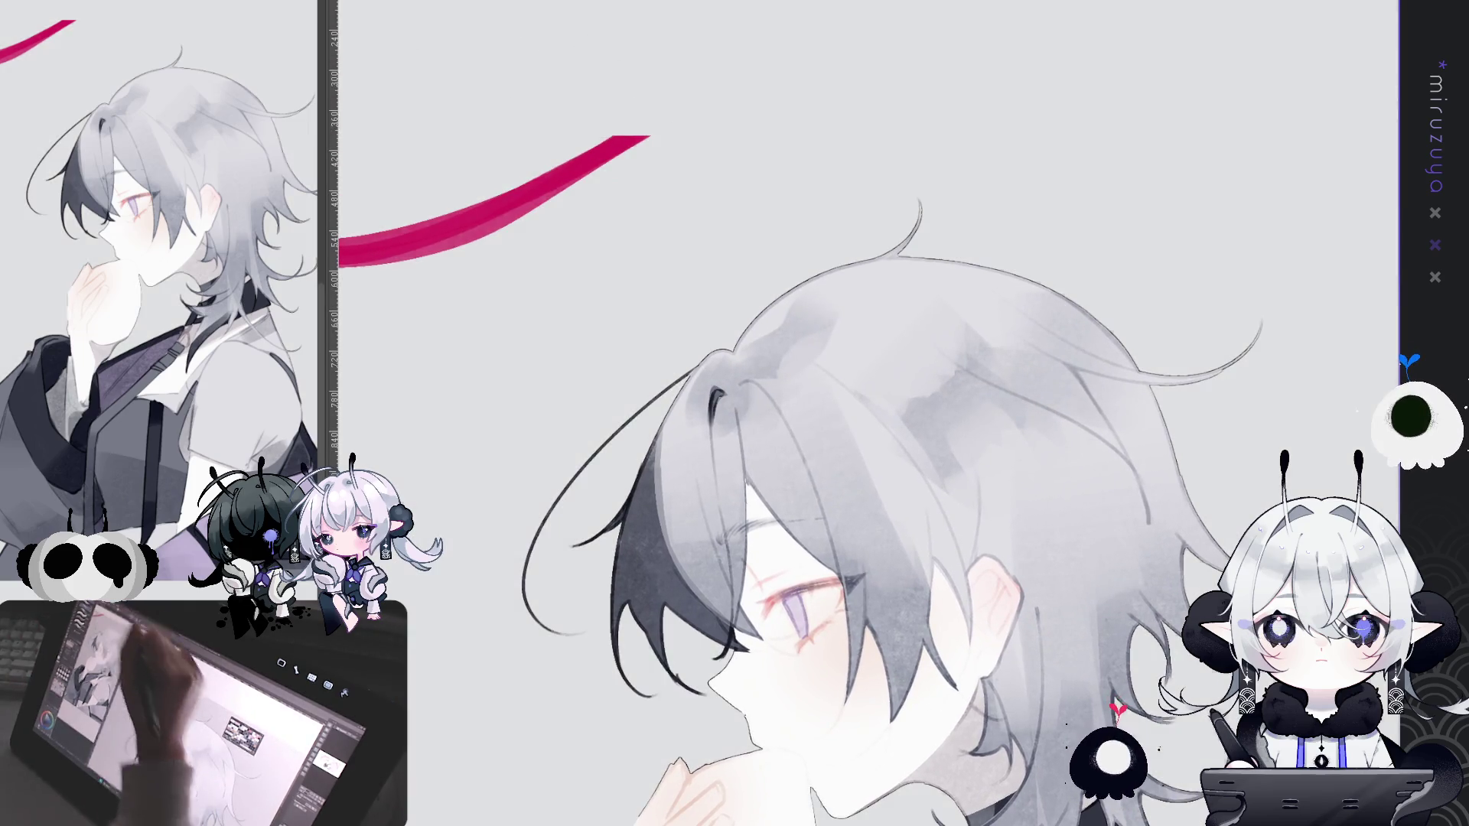
mouse_move(1126, 586)
left_mouse_down()
mouse_move(1050, 334)
mouse_move(1061, 257)
left_mouse_up()
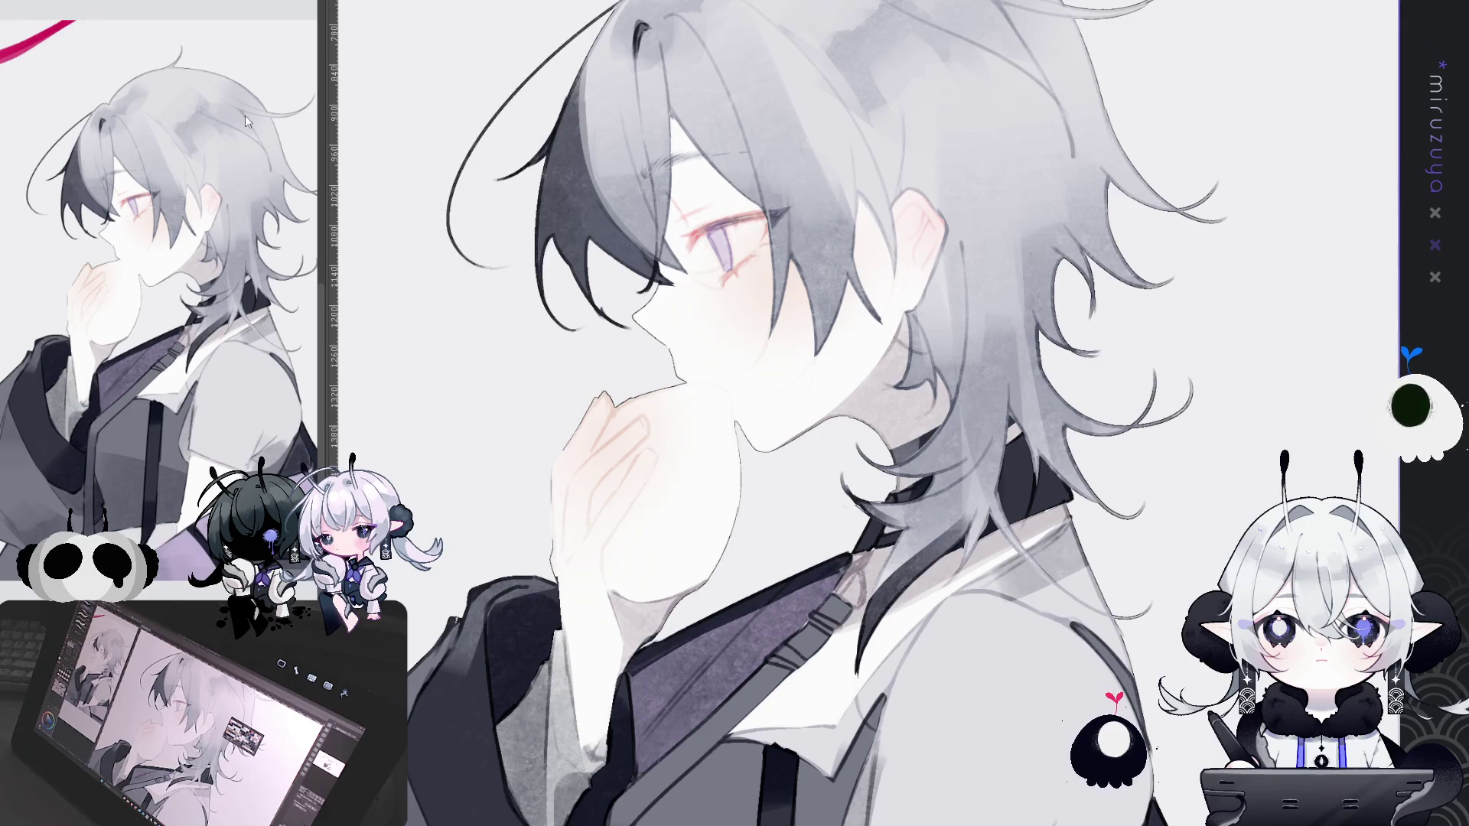
left_click_drag(842, 459, 887, 444)
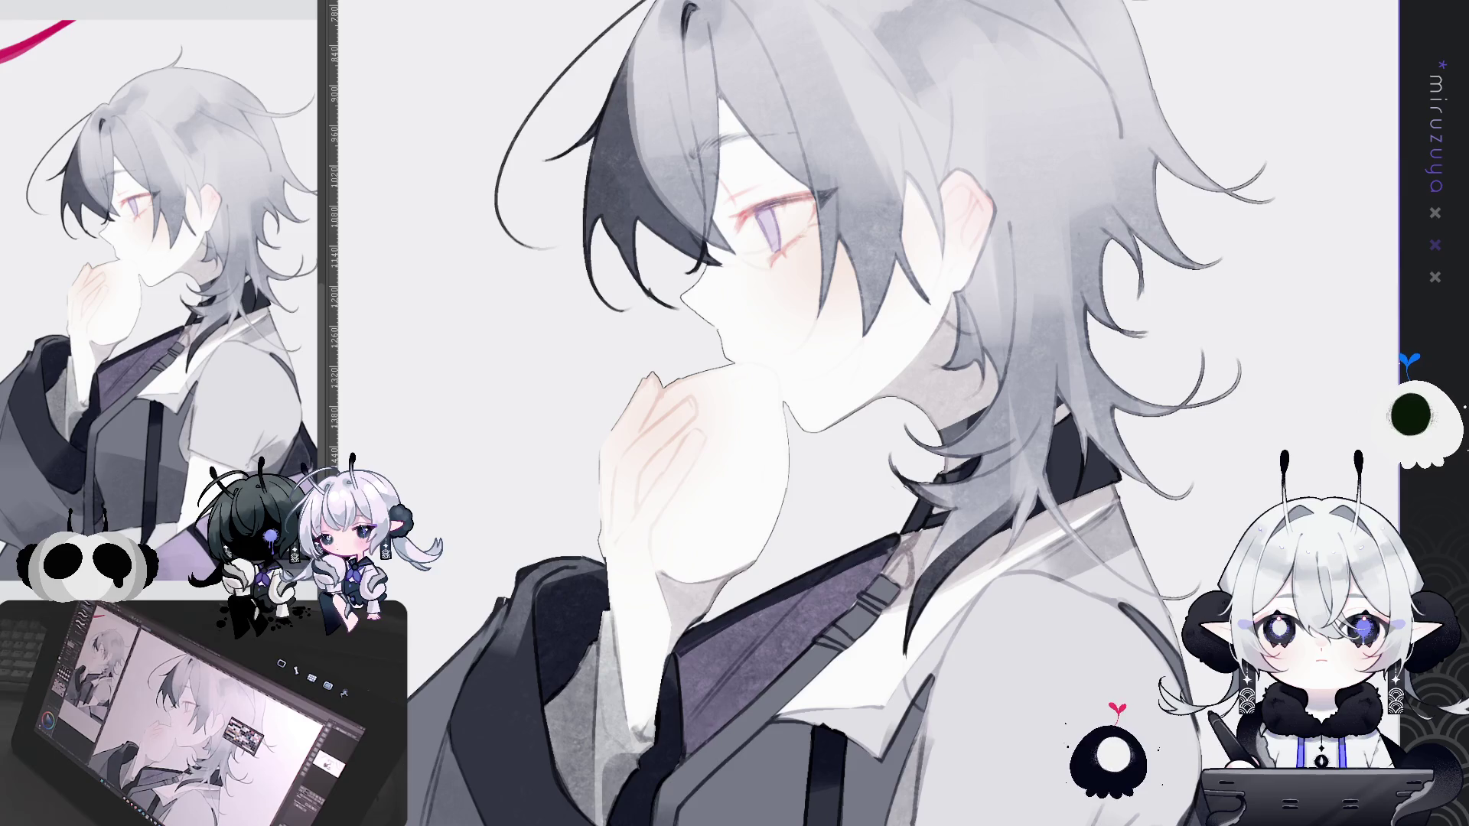
key("ctrl+z")
key("ctrl+y")
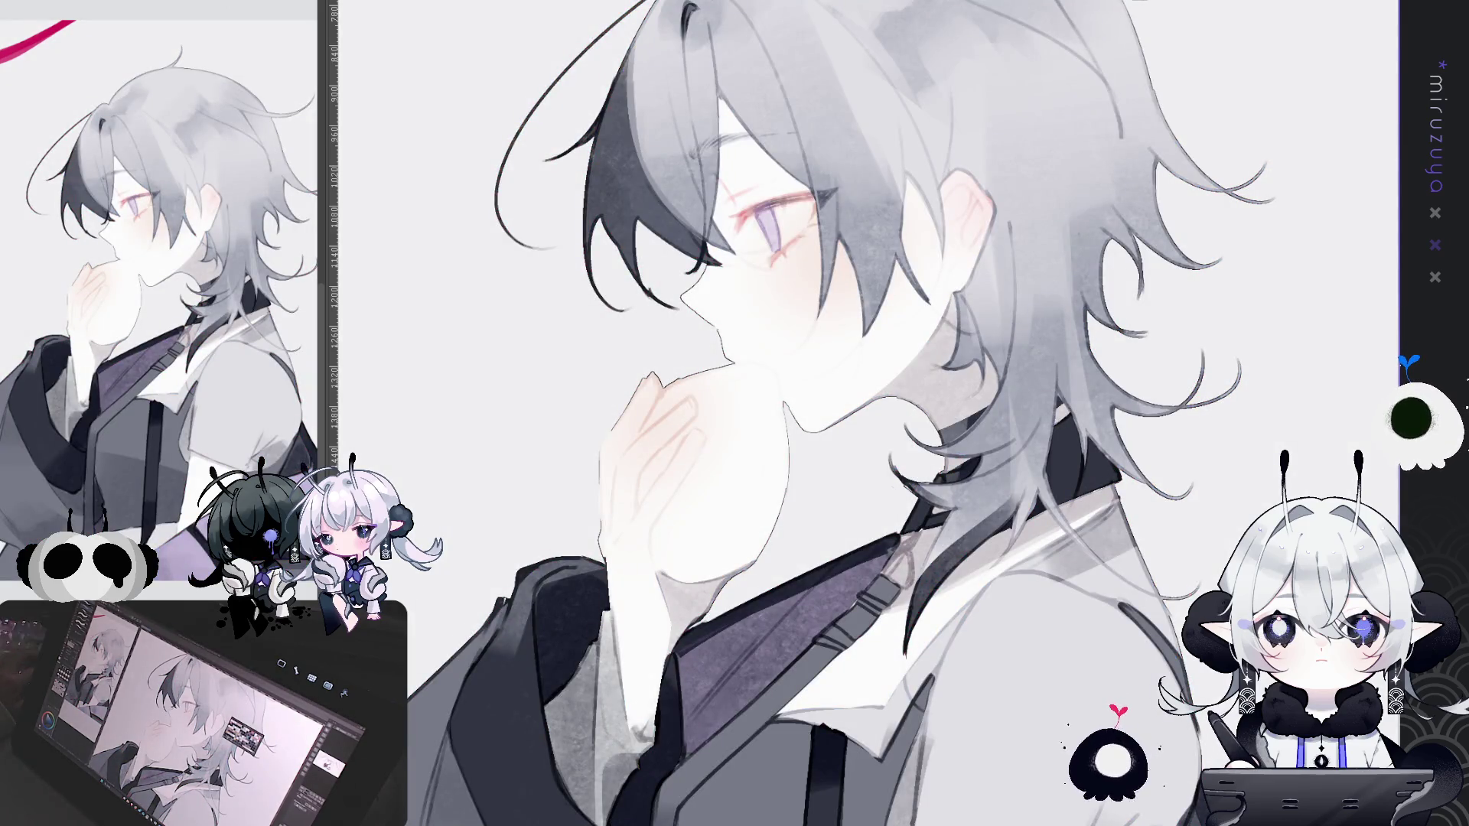
key("ctrl+plus")
left_click_drag(1045, 493, 1133, 451)
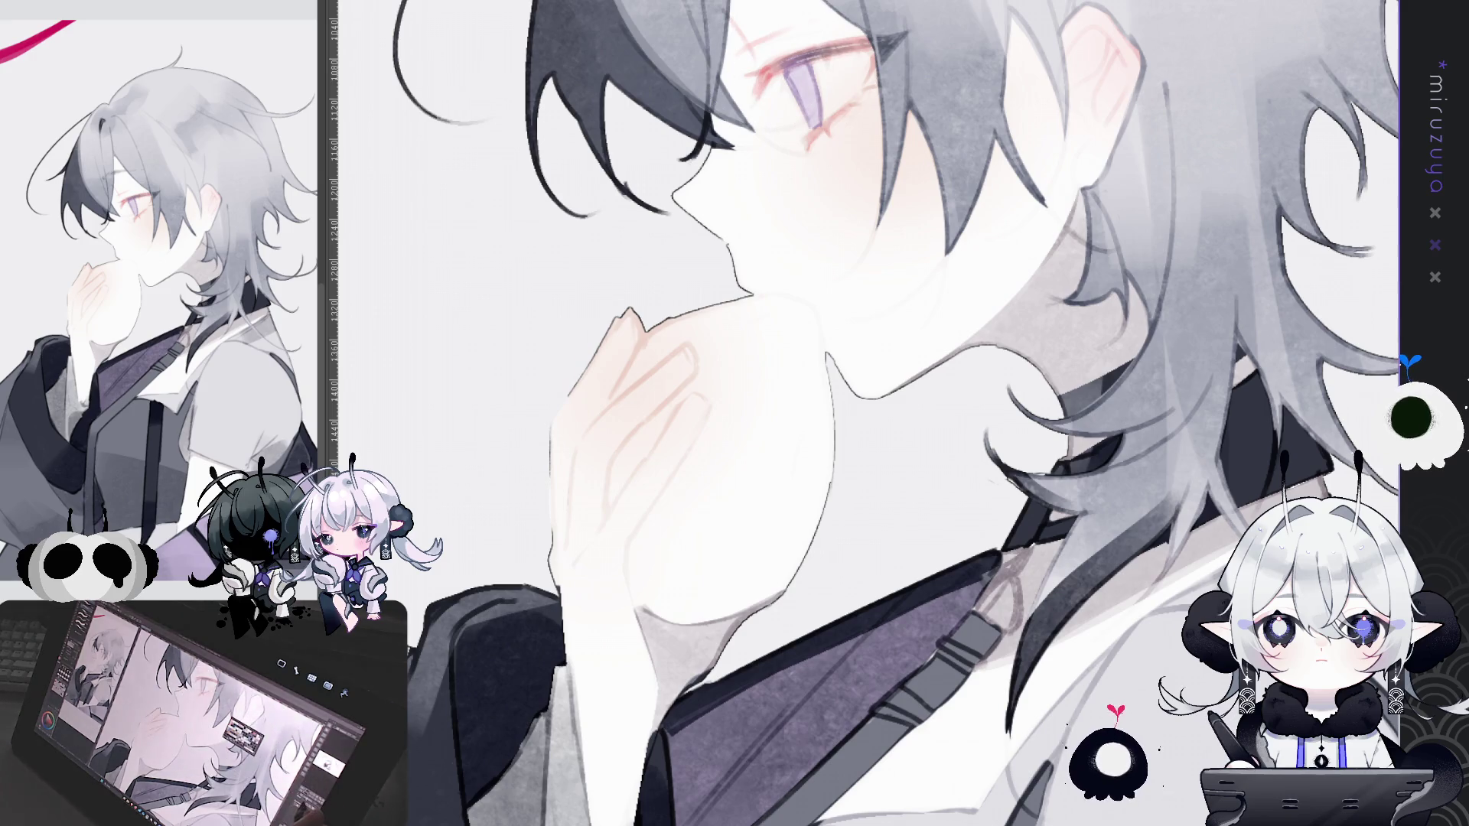
Step: Draw a reddish lip line, undo it, and redraw a shorter one along the upper lip
key("ctrl+plus")
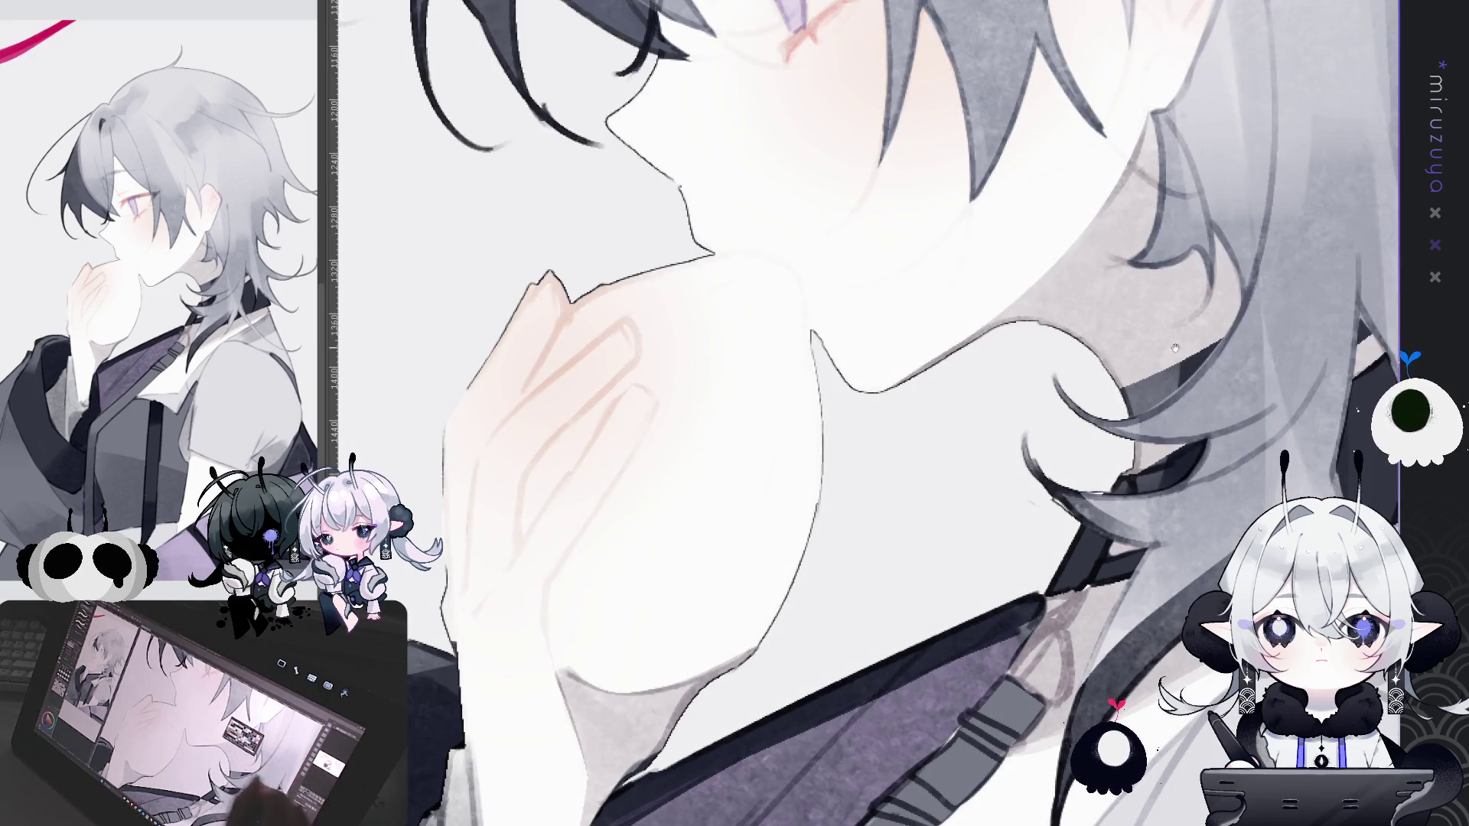
key("ctrl+minus")
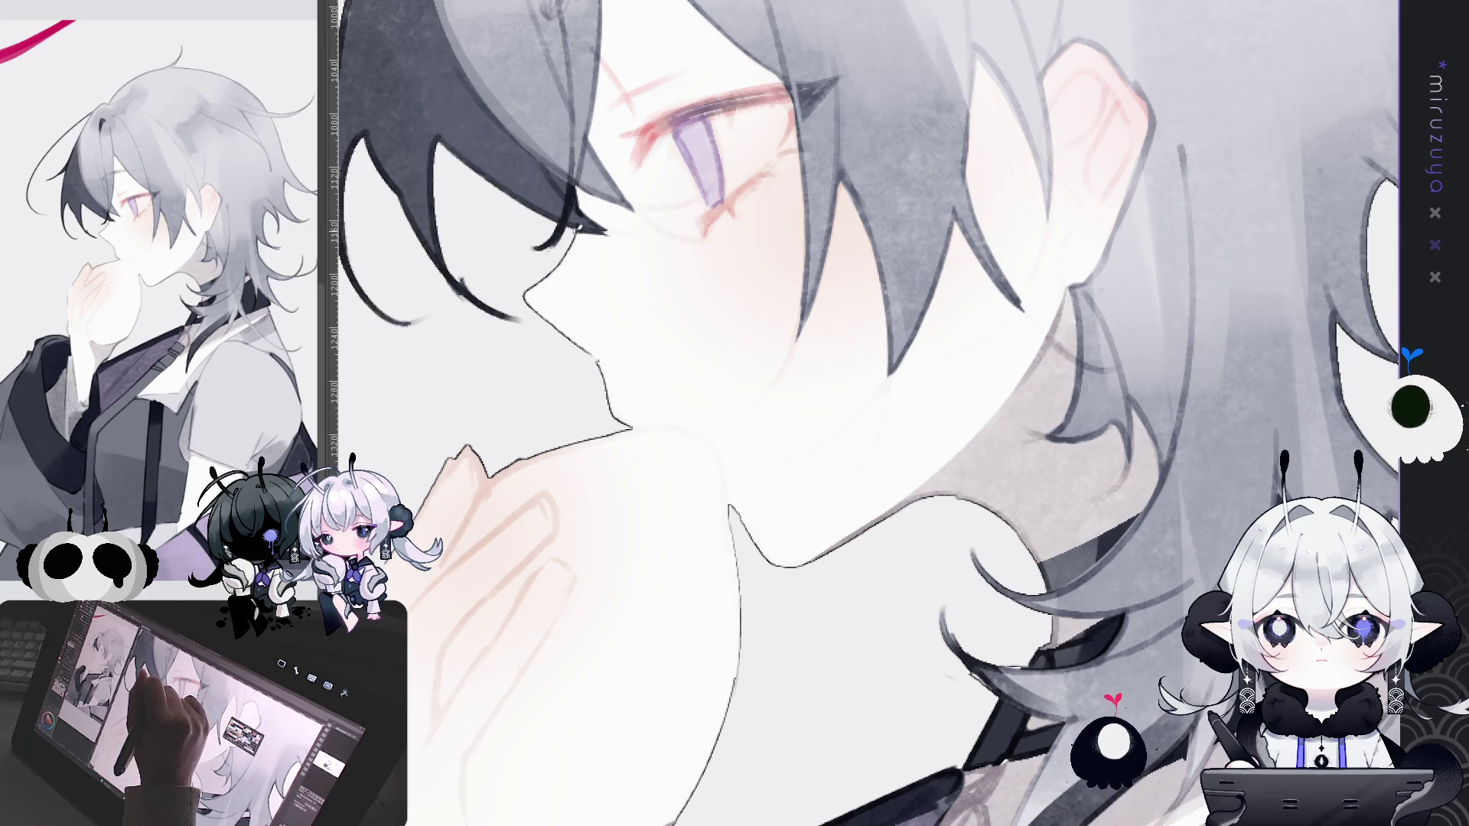
scroll(865, 413, "up", 5)
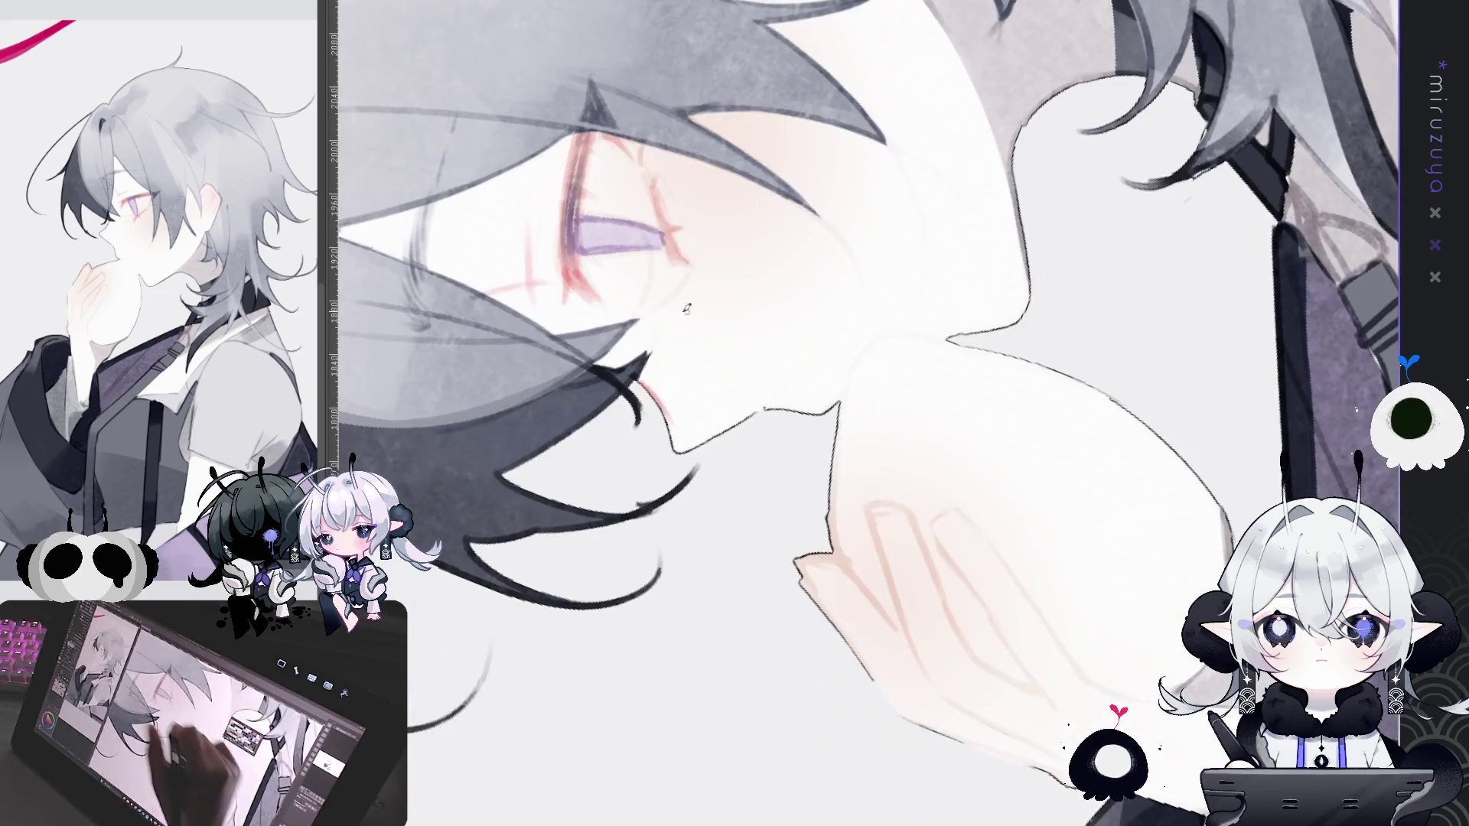
left_click_drag(645, 385, 671, 426)
key("ctrl+z")
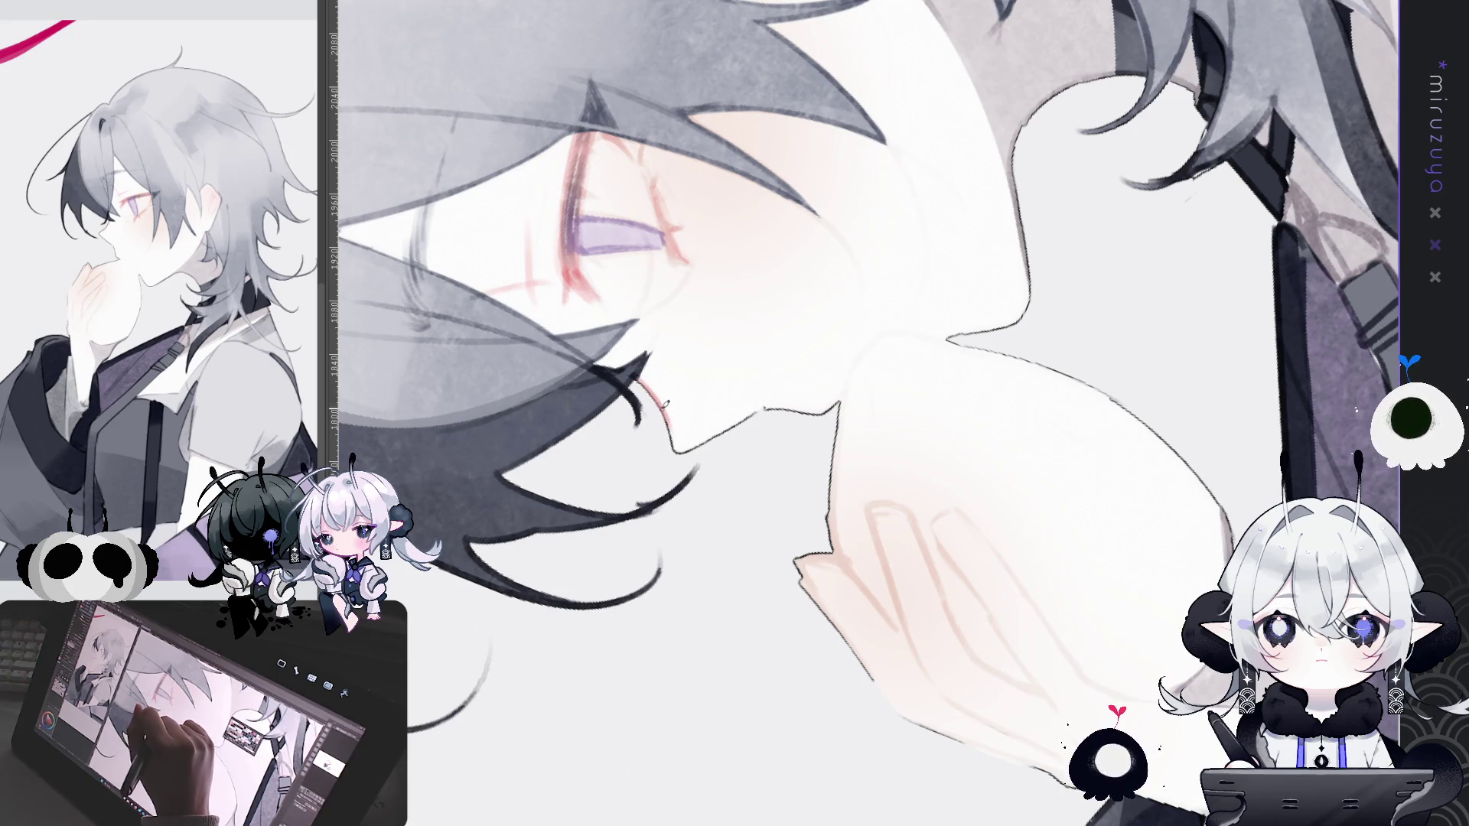
key("ctrl+z")
left_click_drag(639, 372, 656, 402)
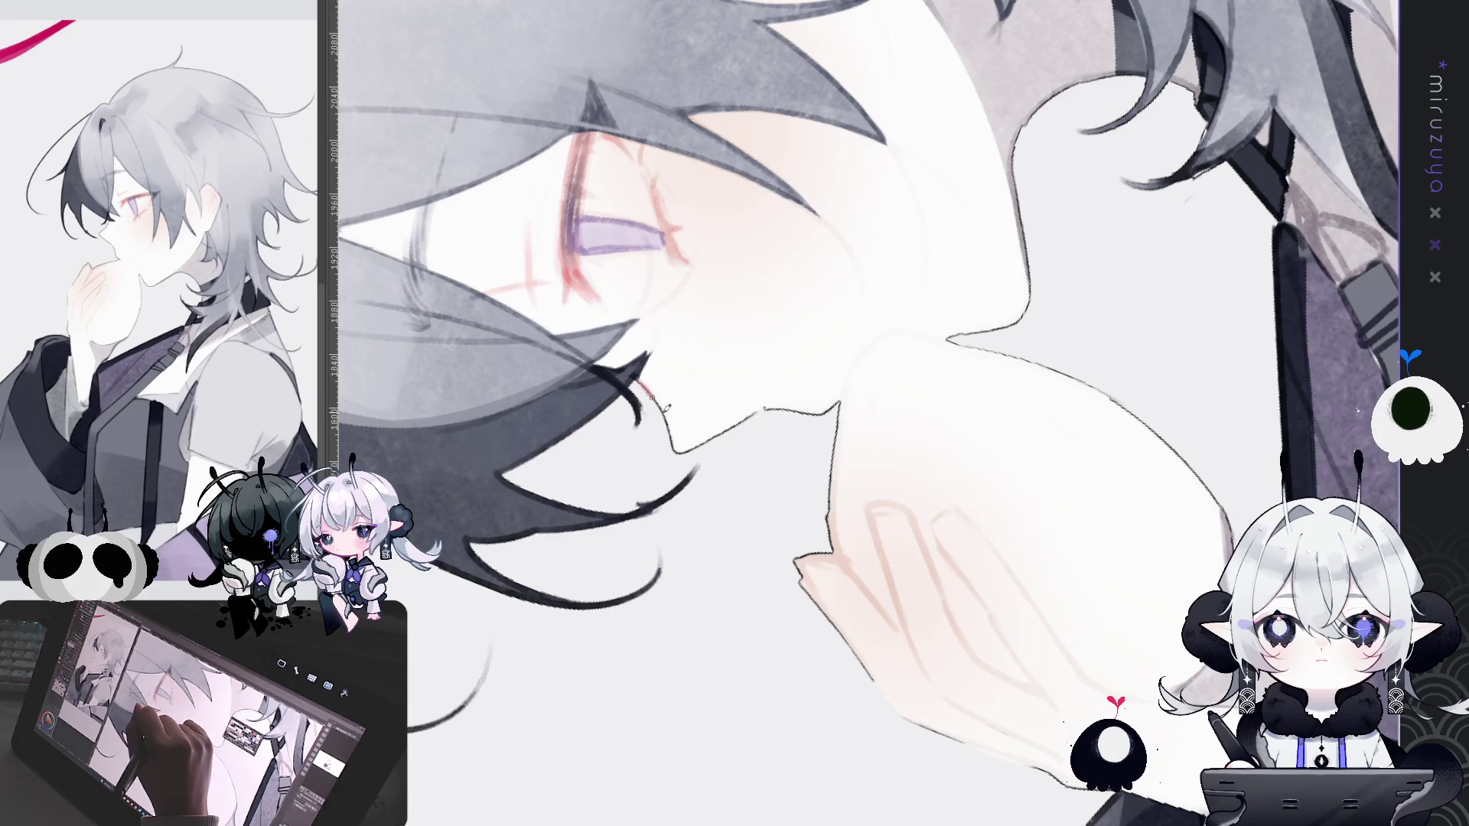
Step: Darken the nose contour line, then rotate the view a quarter turn over the chin and hand
left_click_drag(765, 413, 719, 459)
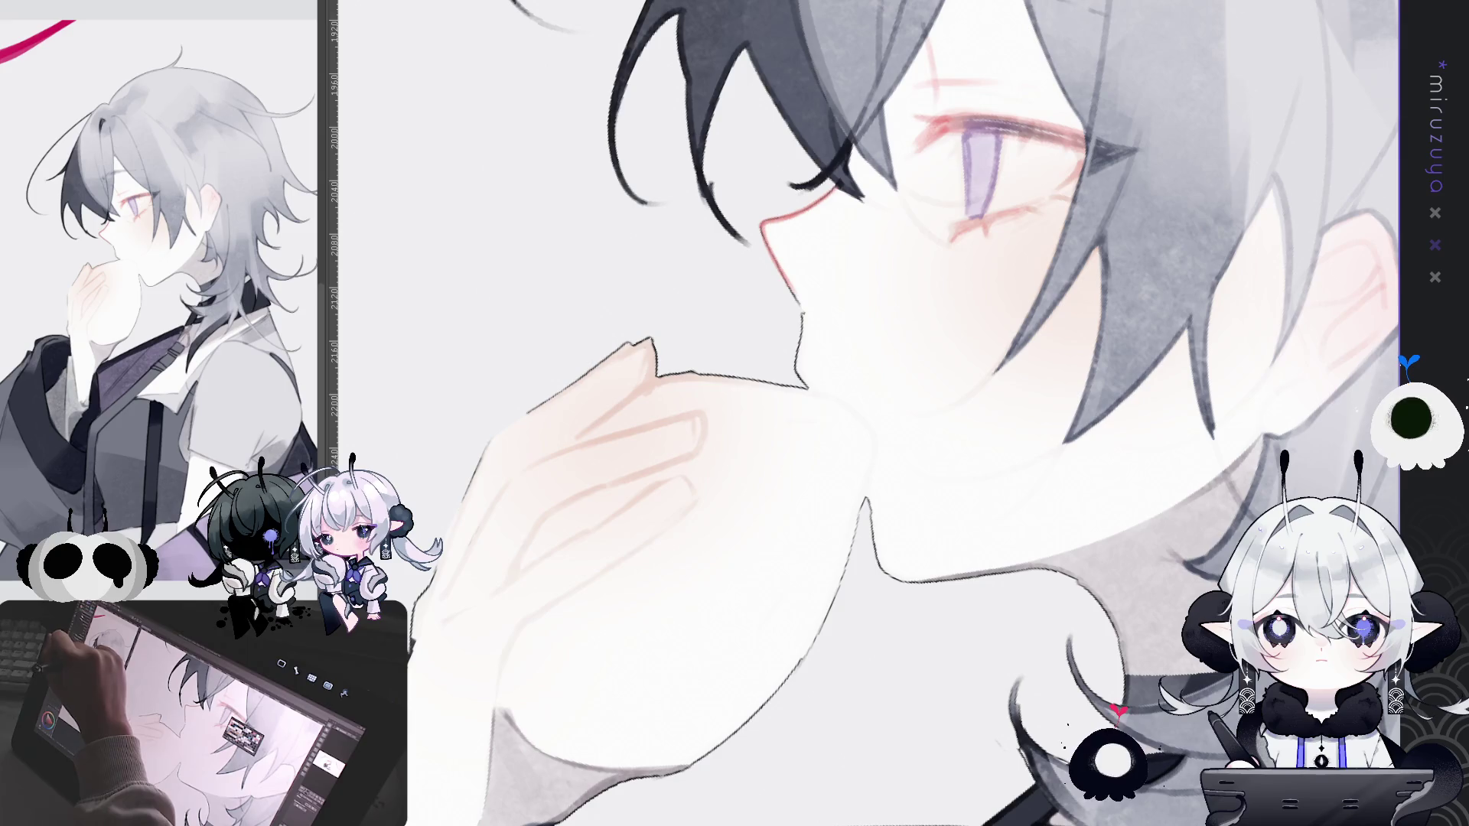
left_click_drag(761, 223, 796, 293)
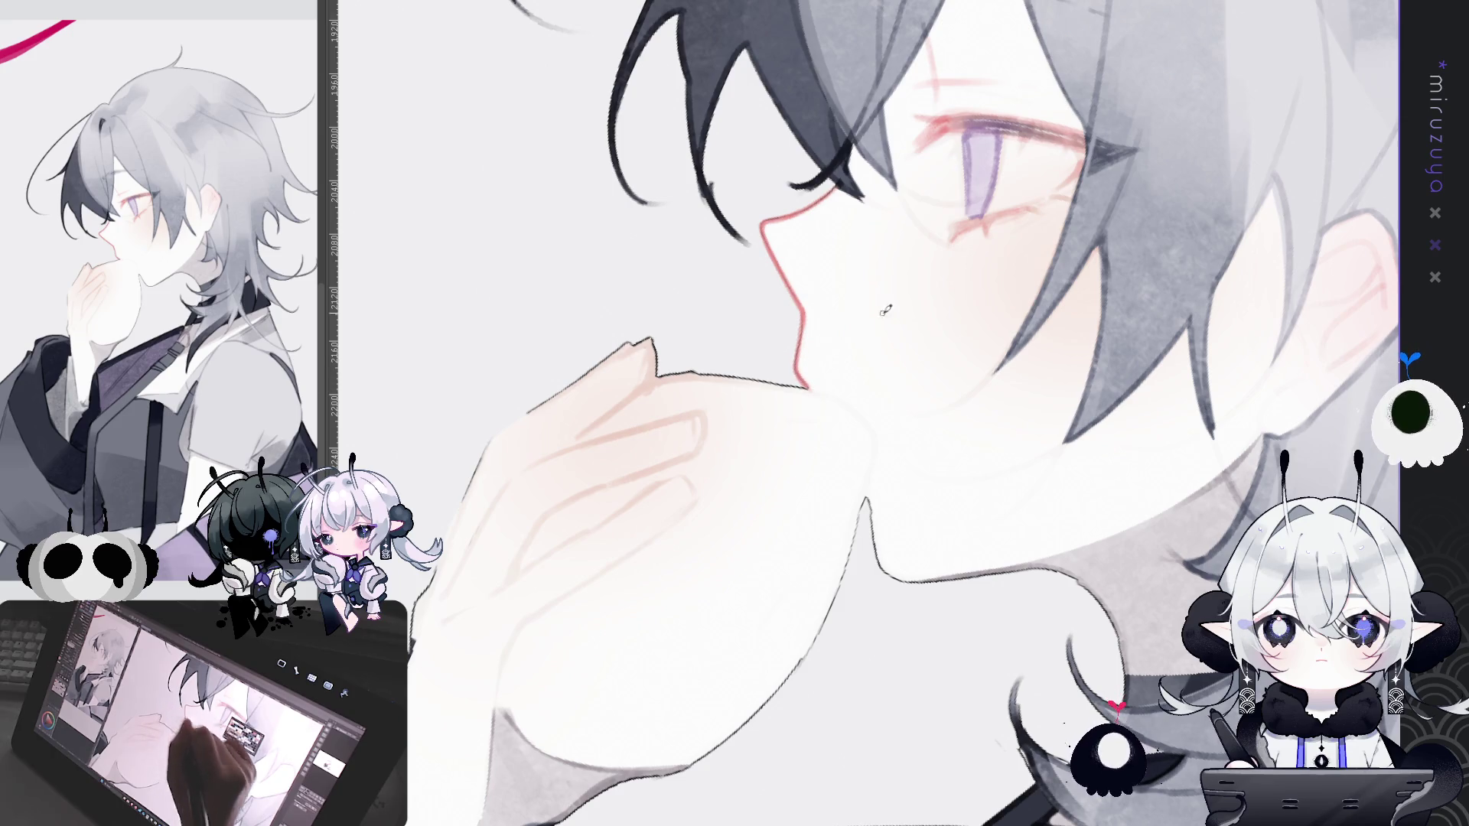
left_click_drag(1028, 438, 989, 324)
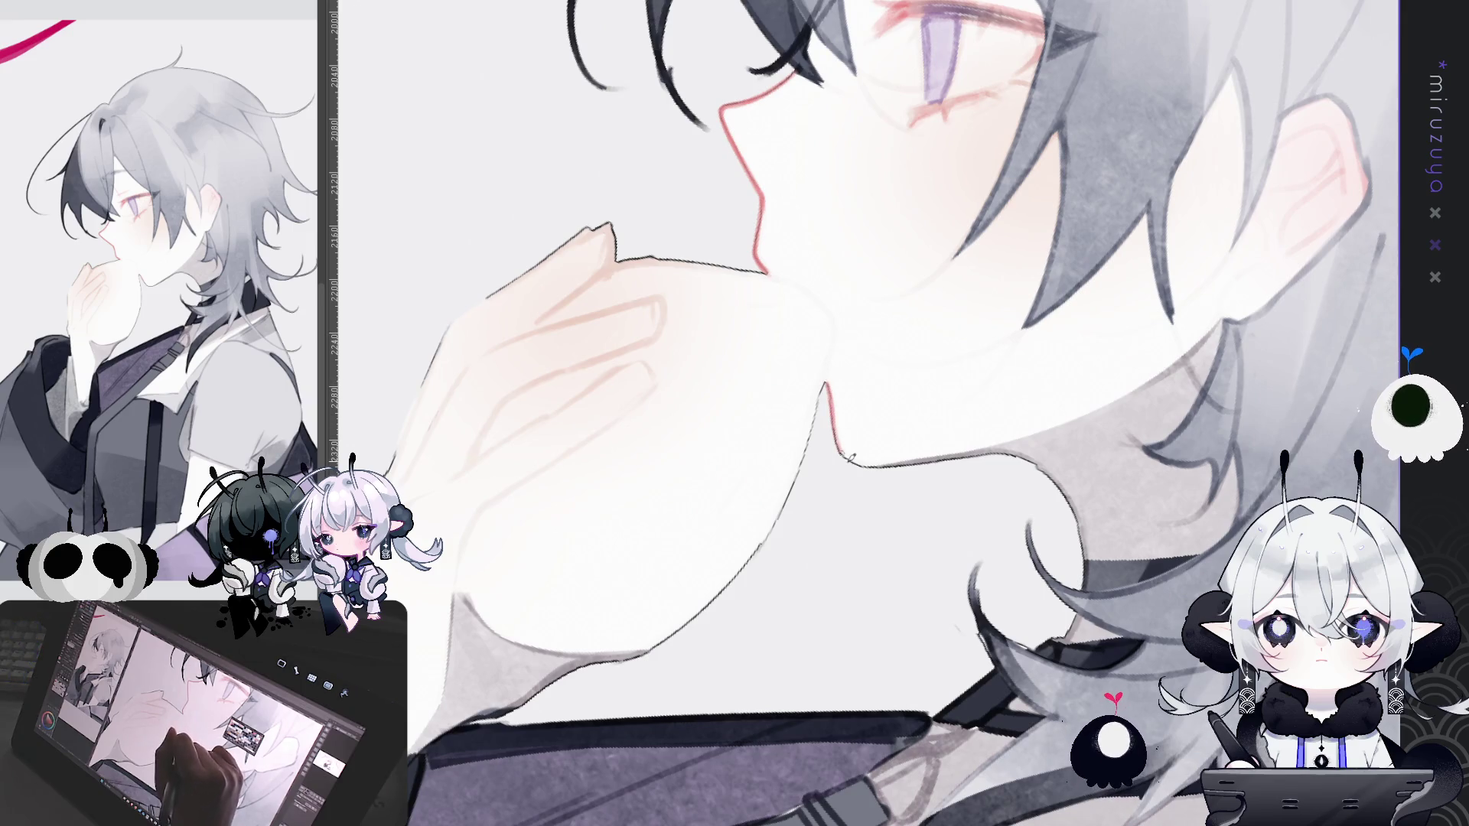
key("minus")
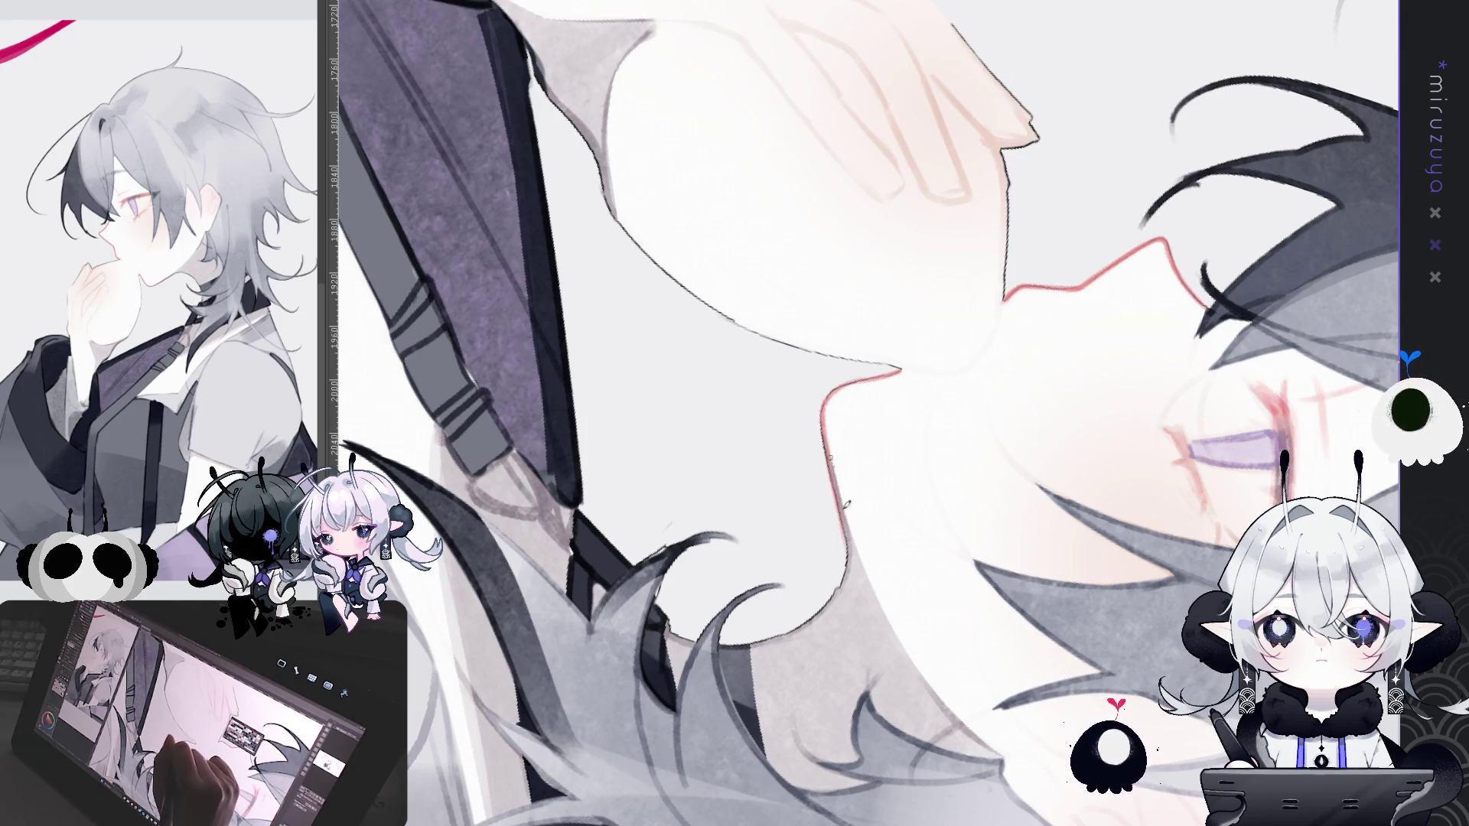
Step: Try a reddish stroke along the neck outline, then undo it
left_click_drag(653, 524, 488, 316)
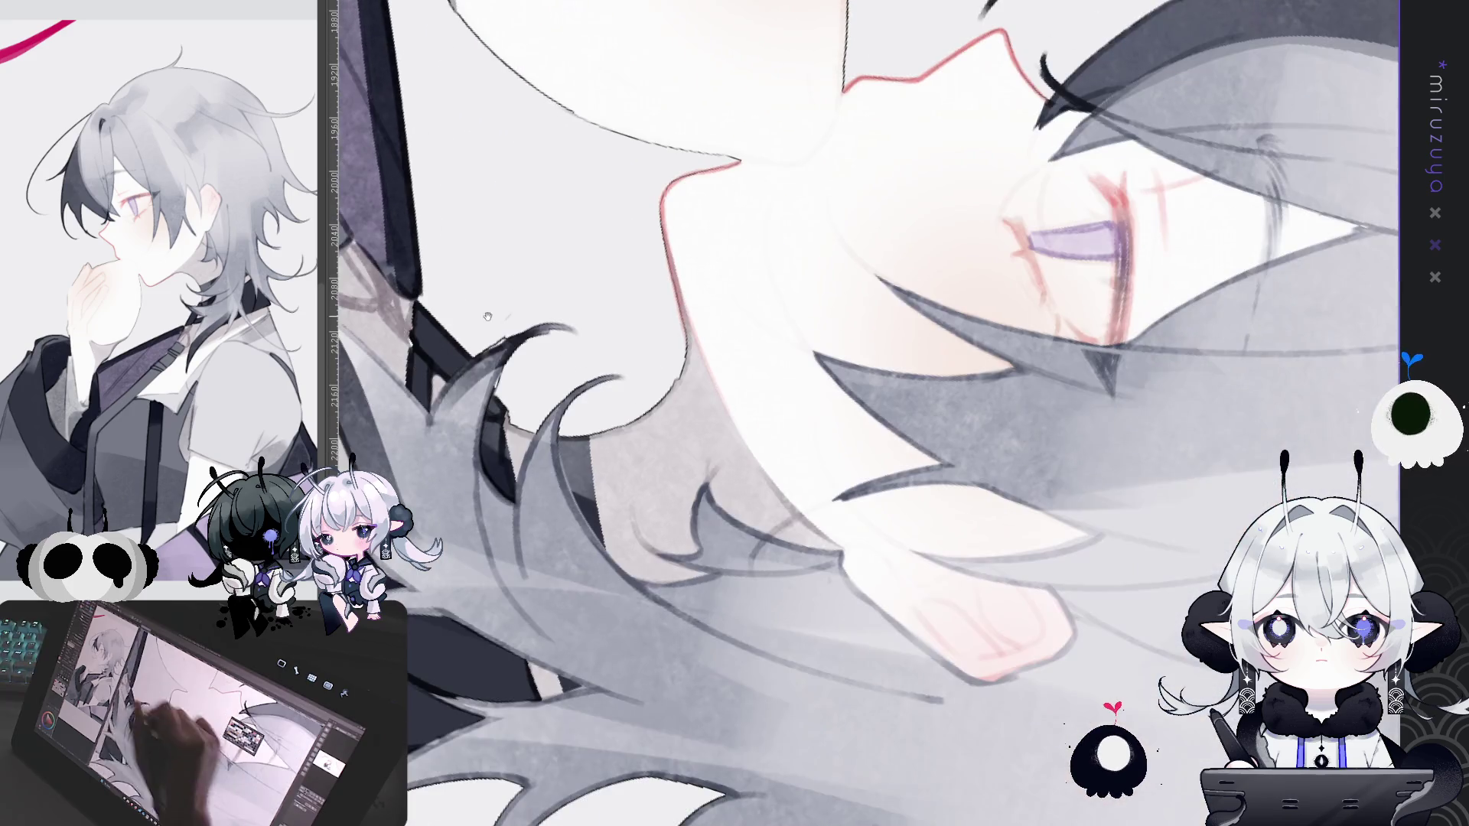
left_click_drag(880, 87, 941, 202)
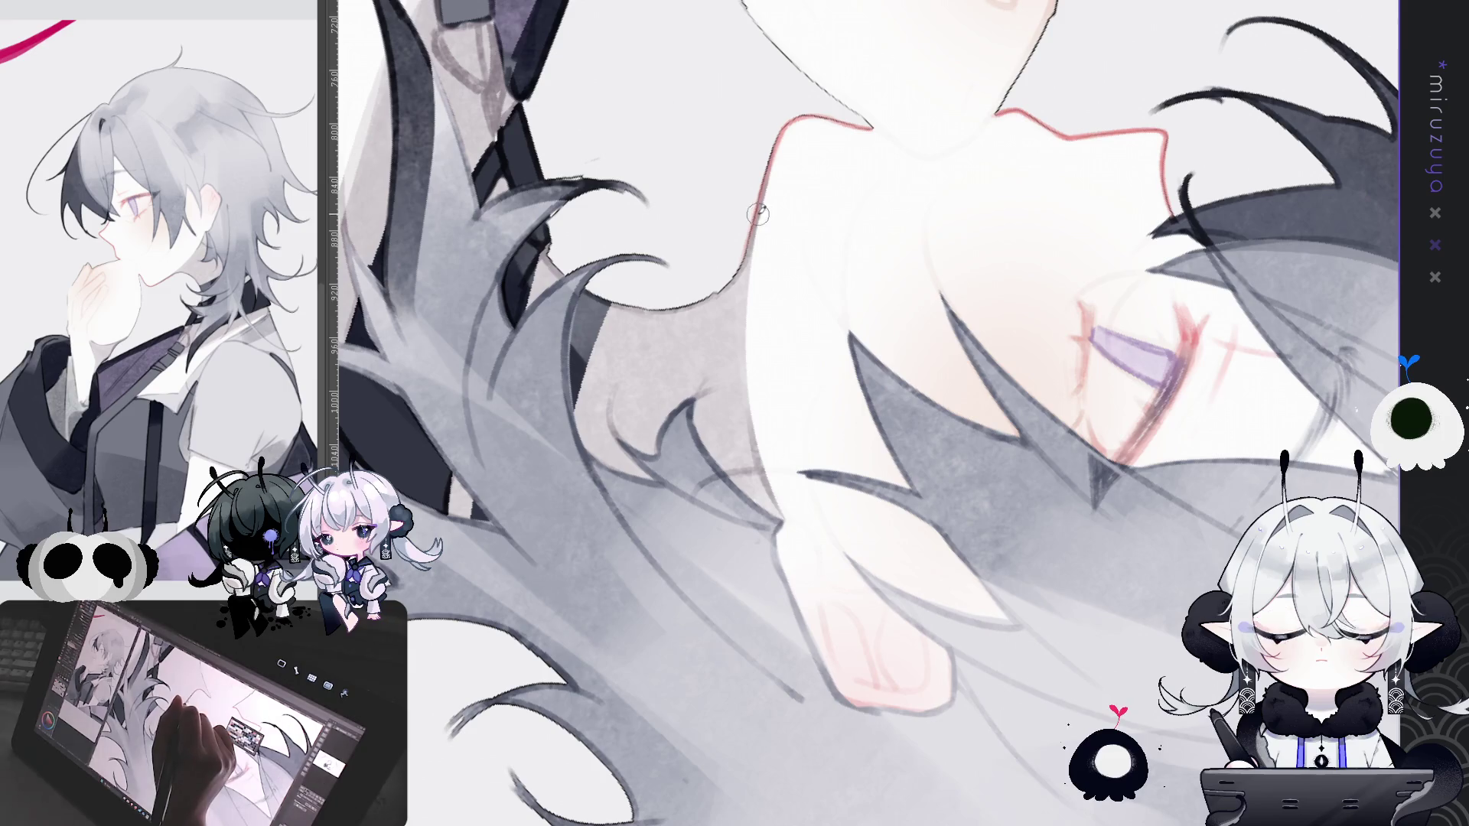
left_click_drag(760, 214, 737, 379)
key("ctrl+z")
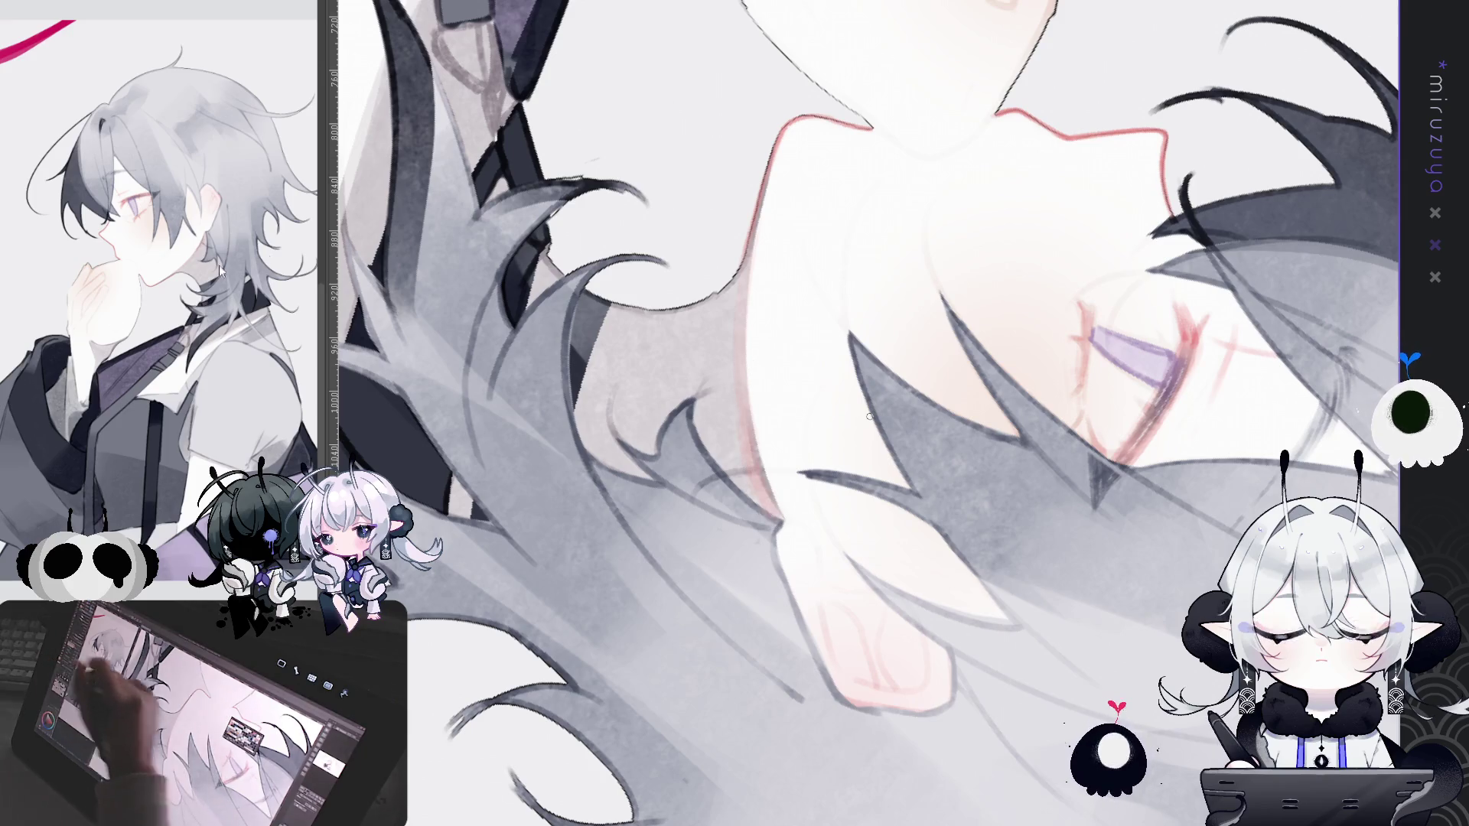
left_click_drag(1039, 217, 893, 204)
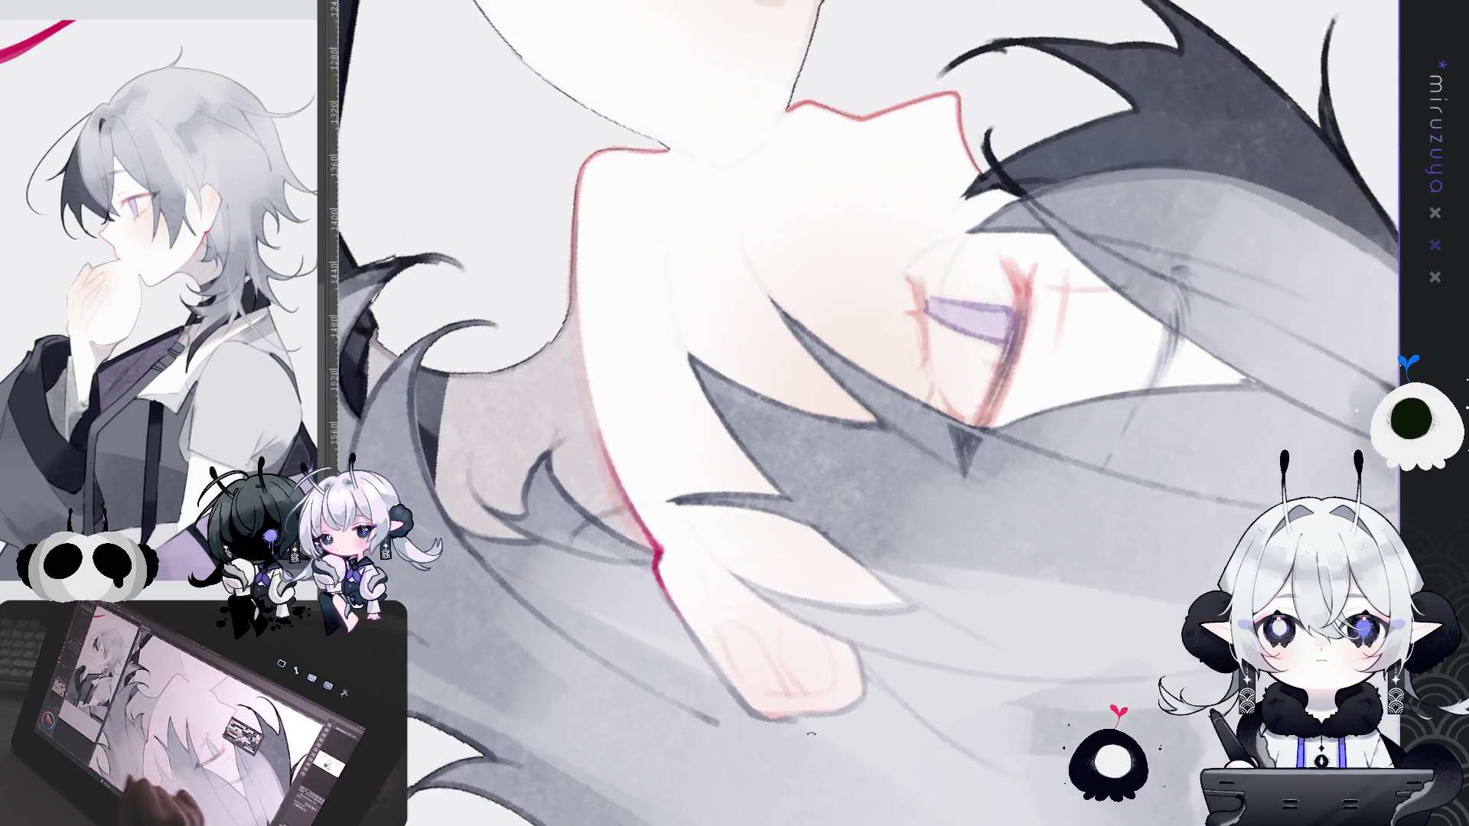
Step: Frame the hand and chest strap, then draw a thin line along the hand's lower edge
left_click_drag(665, 617, 688, 382)
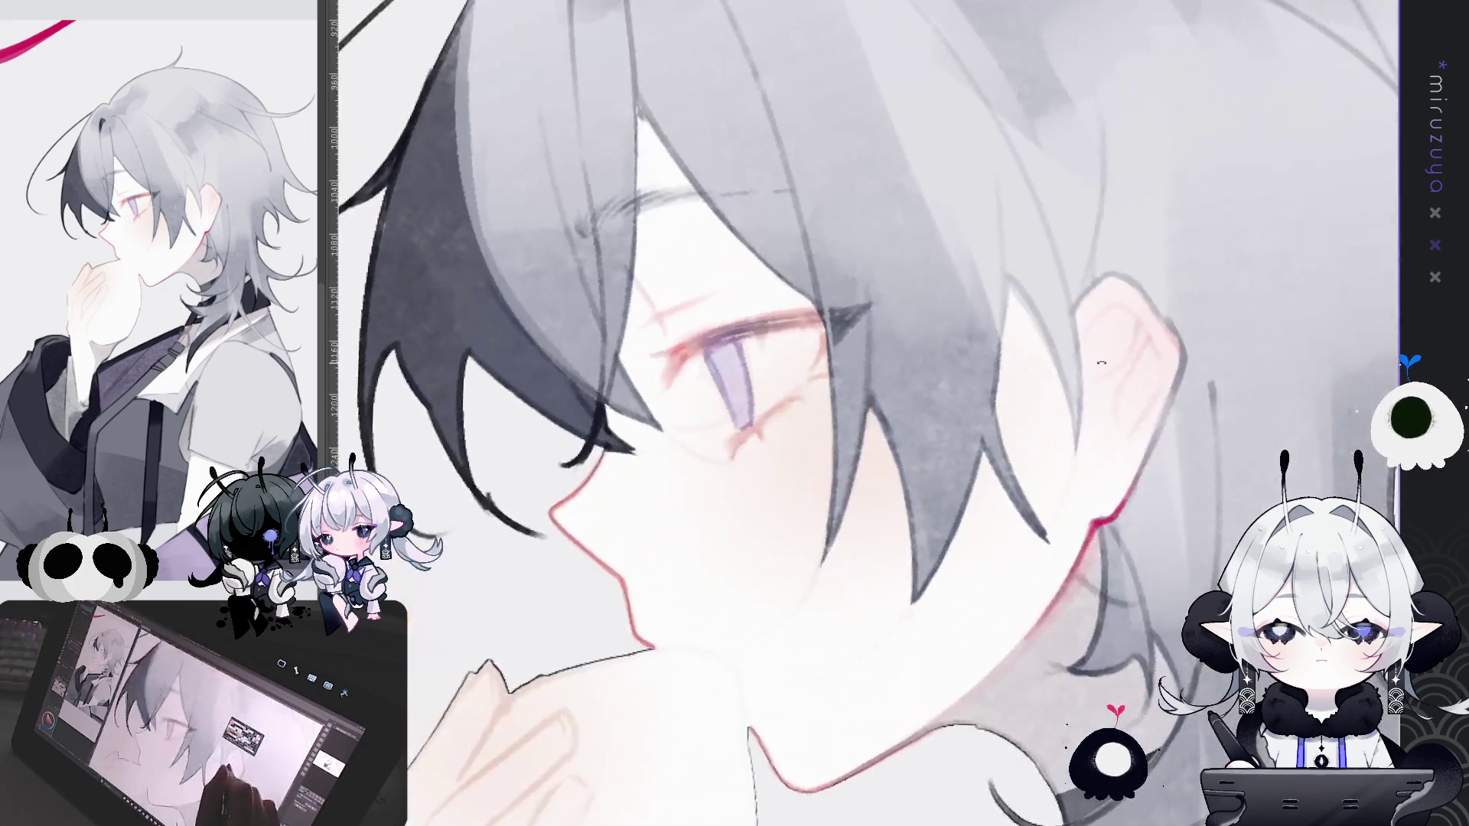
left_click_drag(1071, 562, 887, 448)
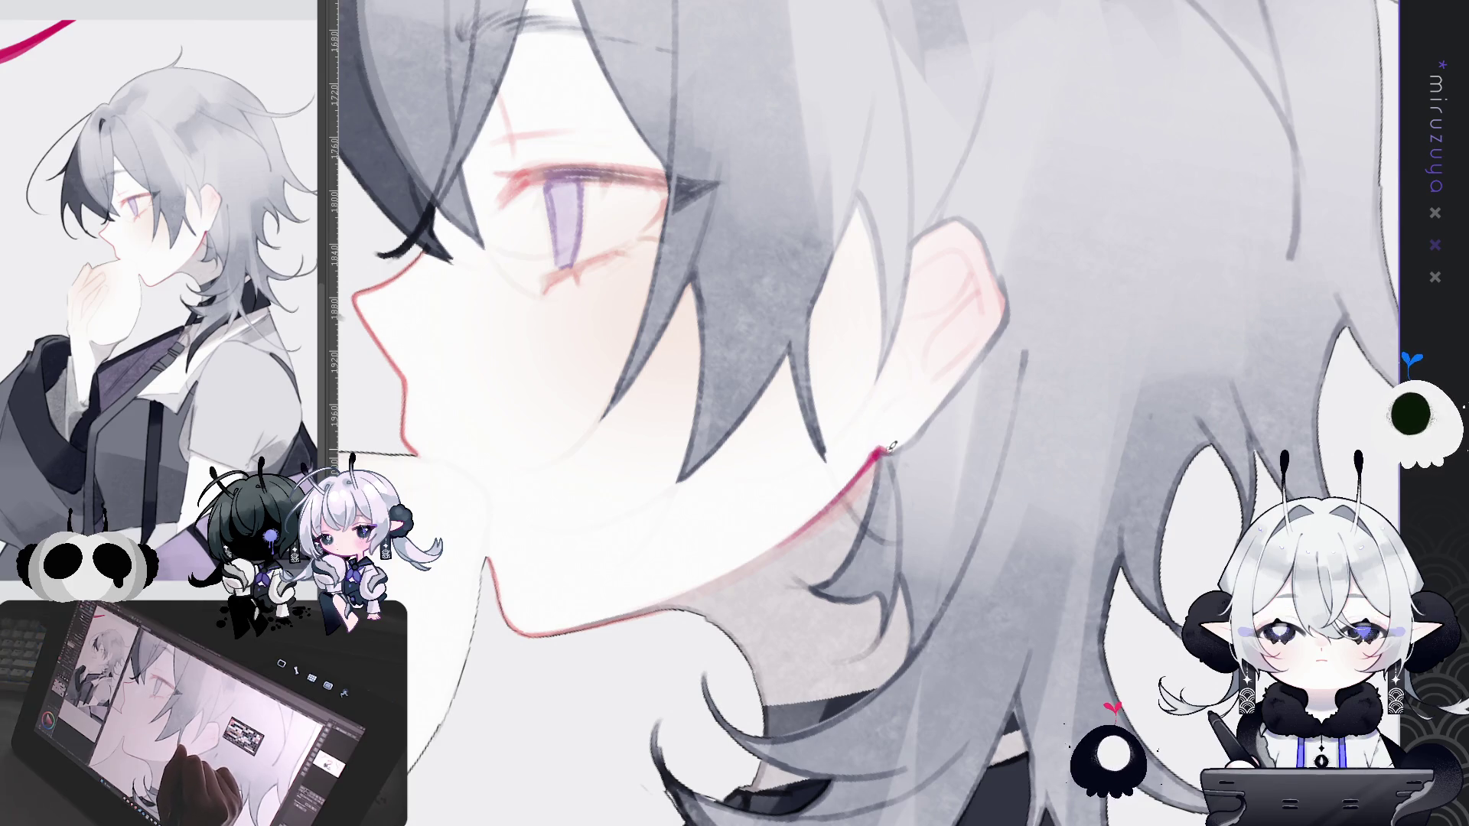
left_click_drag(904, 447, 910, 230)
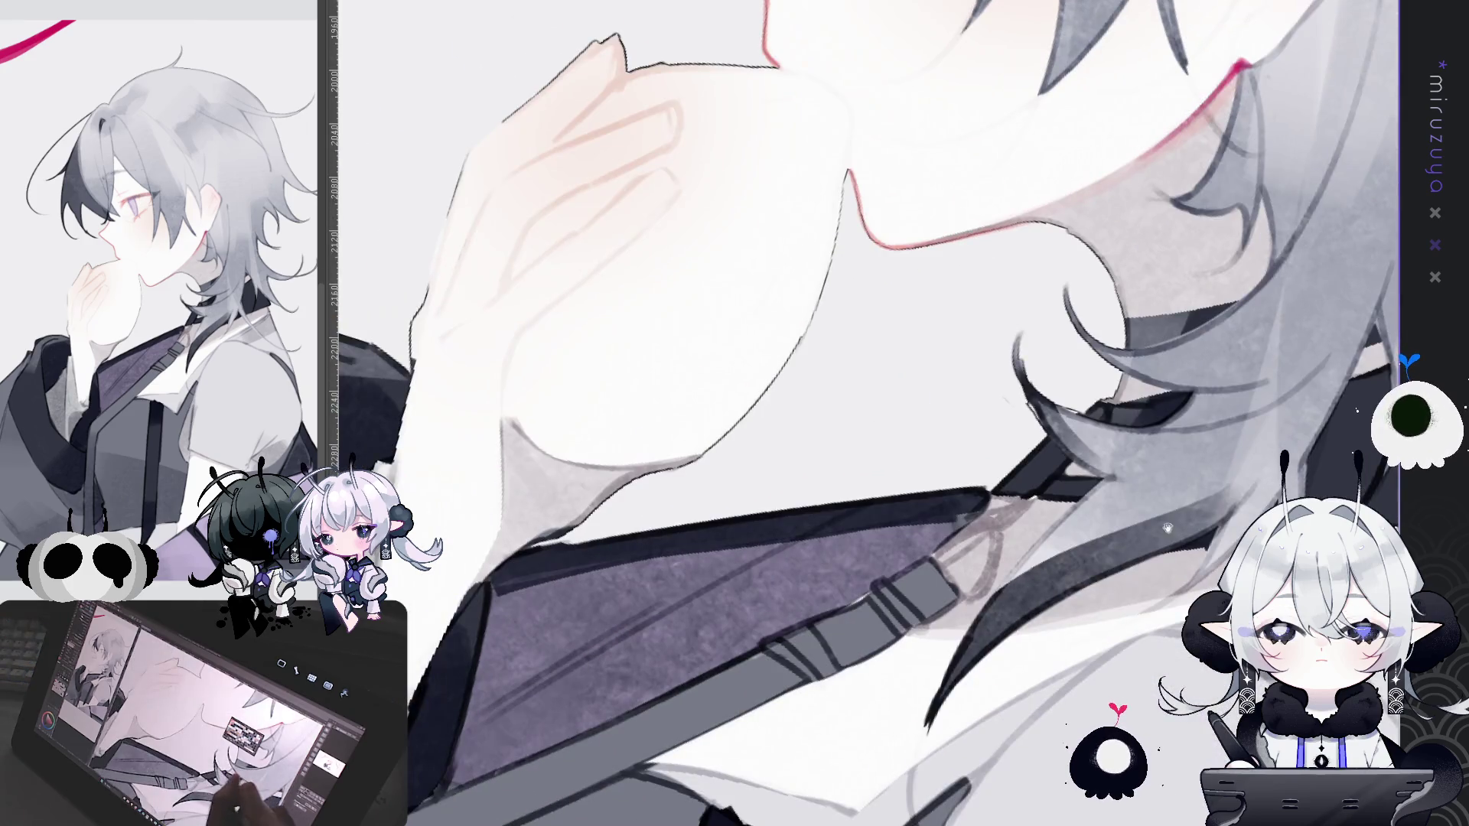
mouse_move(1048, 627)
left_mouse_down()
mouse_move(1047, 513)
mouse_move(865, 658)
left_mouse_up()
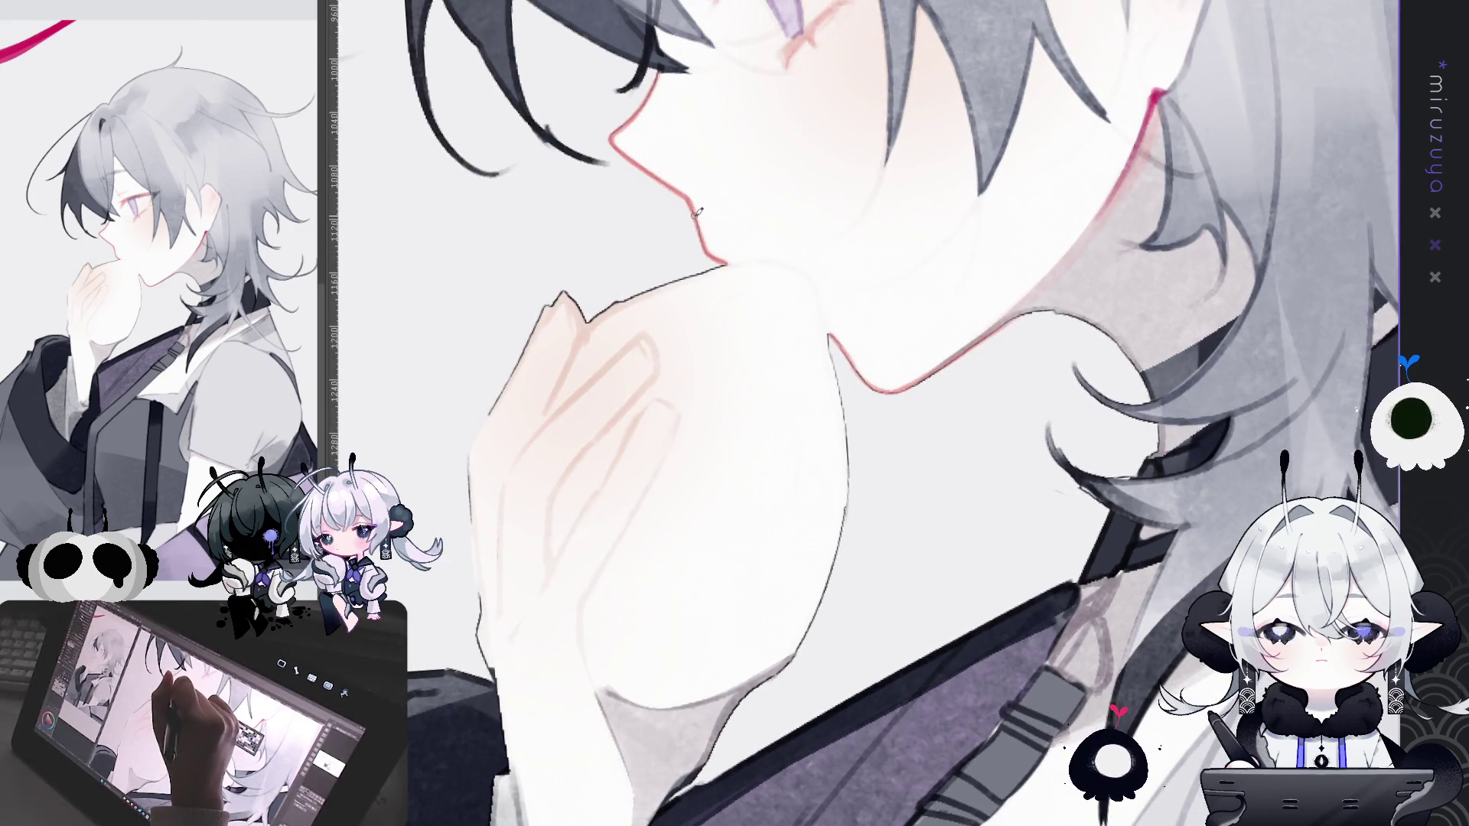
left_click_drag(700, 387, 732, 310)
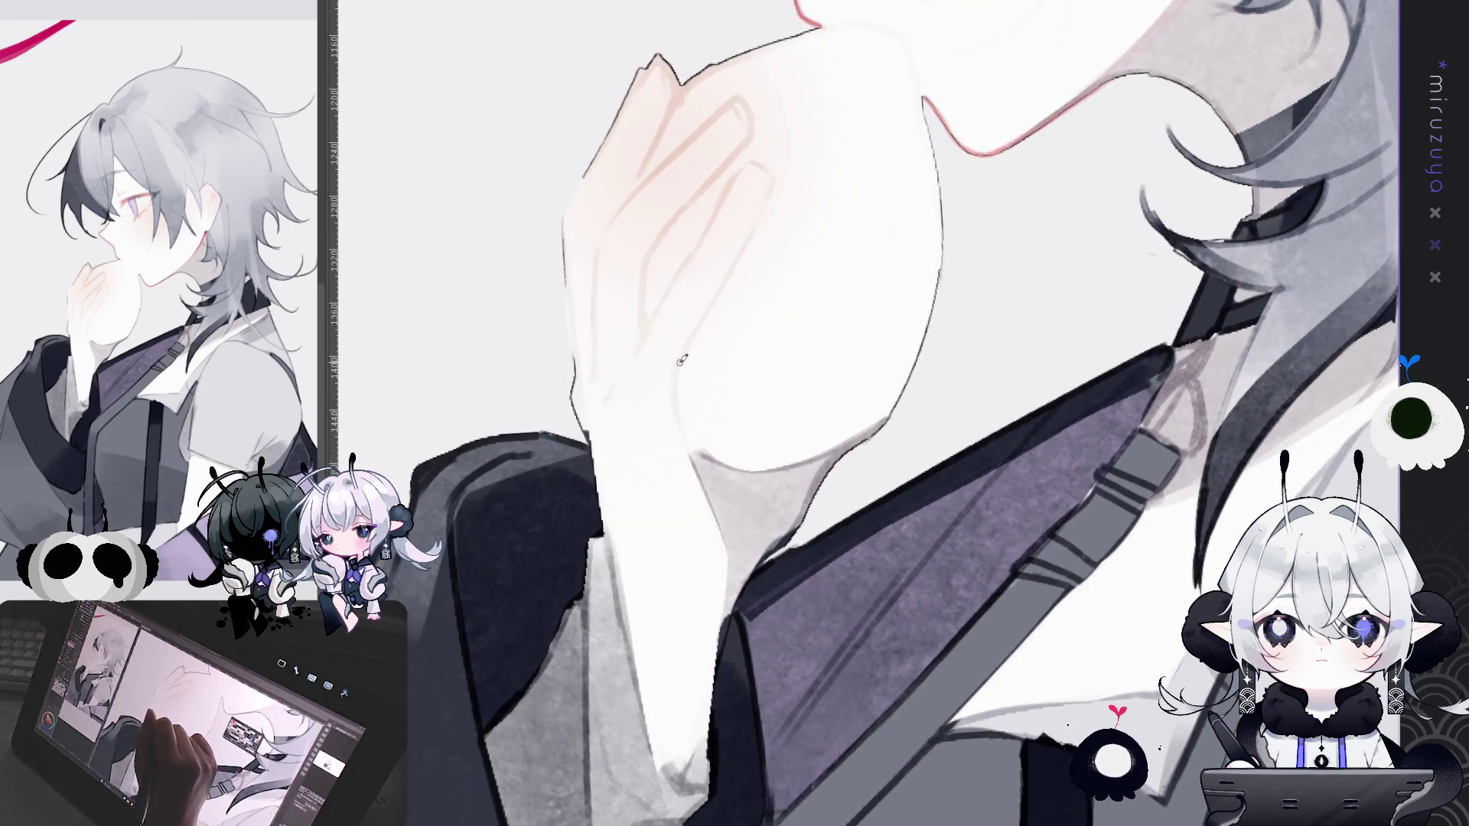
left_click_drag(677, 368, 708, 497)
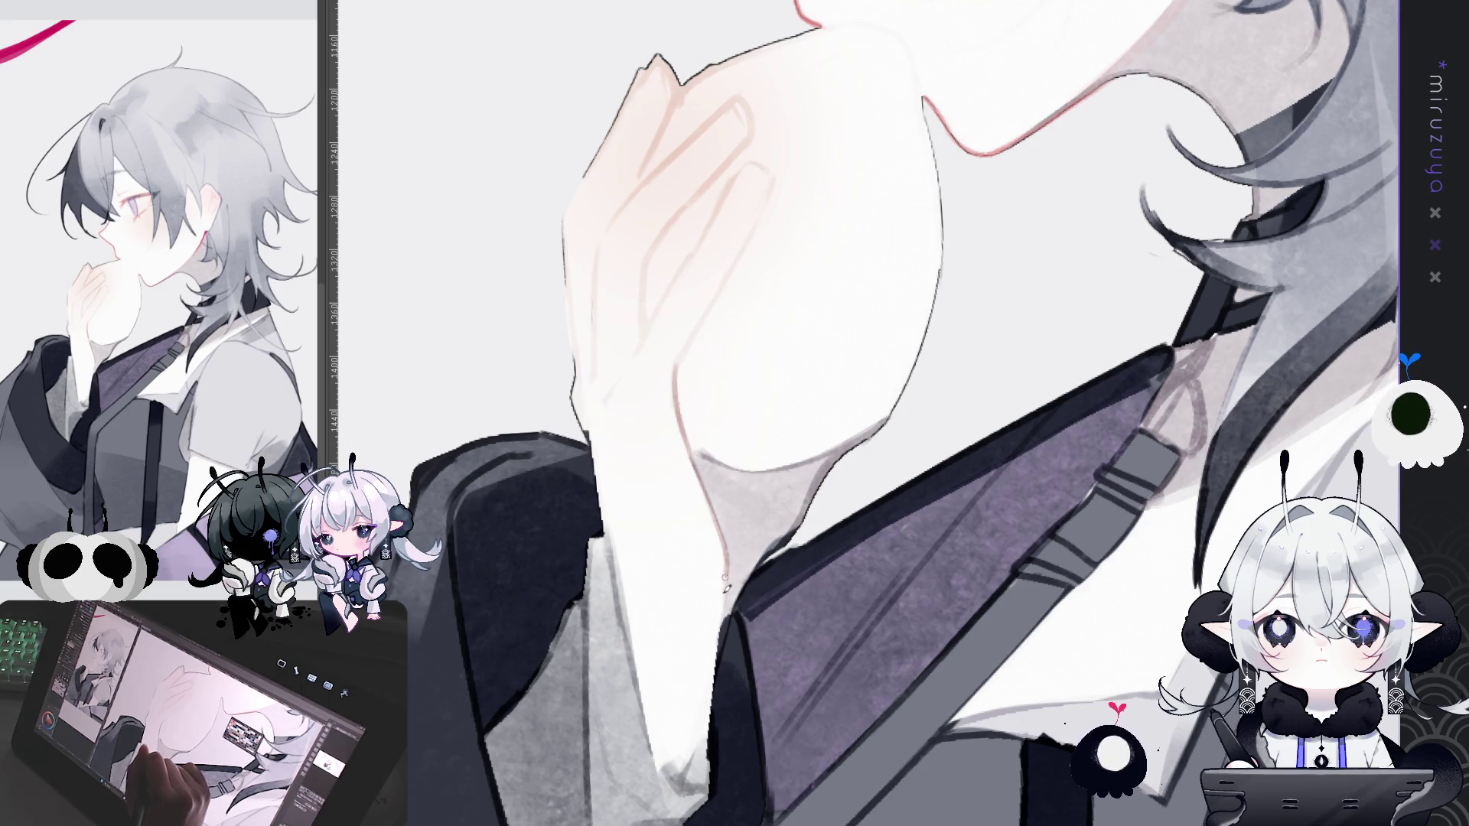
mouse_move(711, 650)
left_mouse_down()
mouse_move(891, 770)
mouse_move(854, 232)
left_mouse_up()
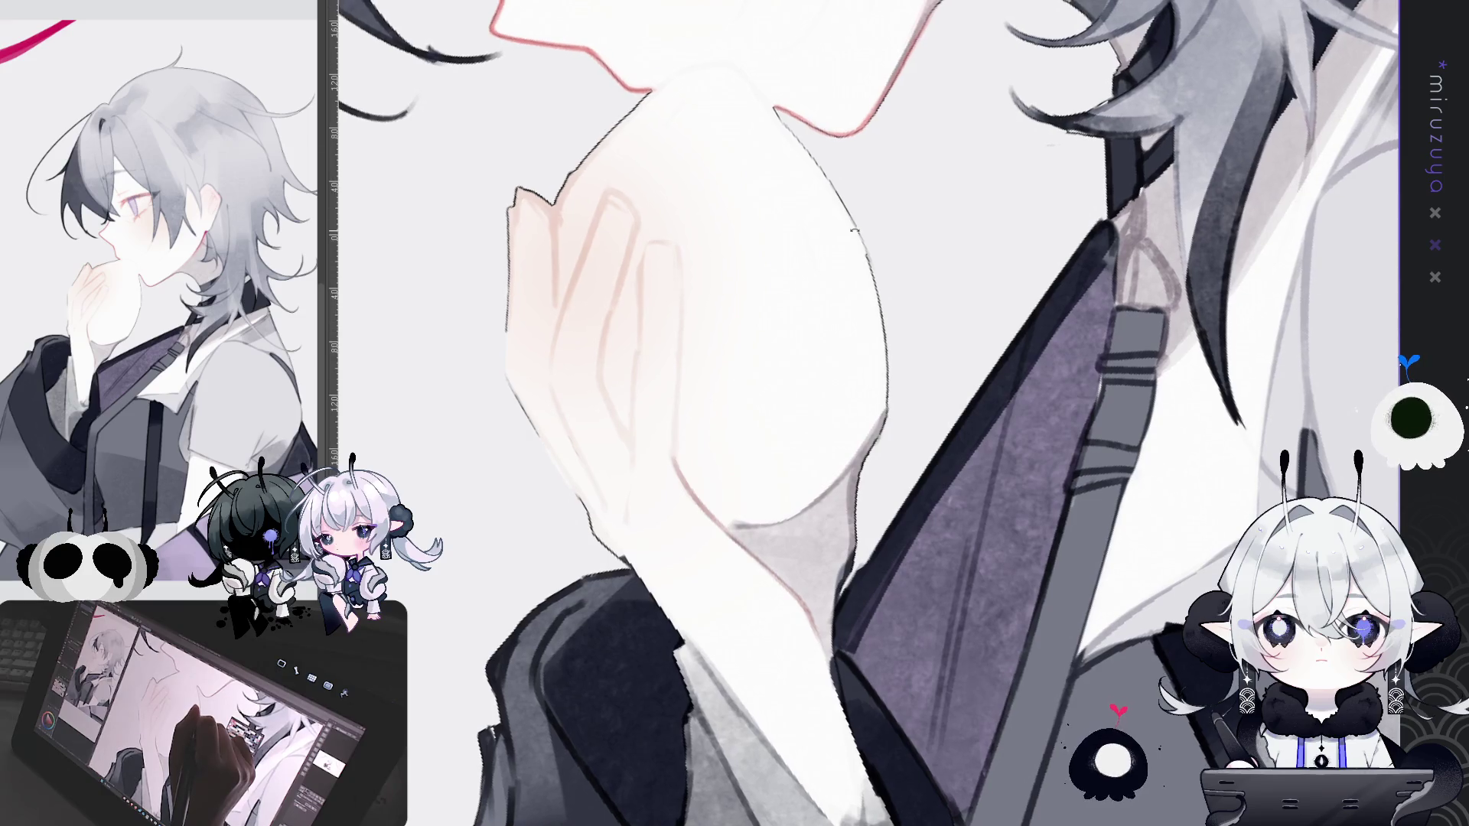
mouse_move(826, 325)
left_mouse_down()
mouse_move(853, 426)
mouse_move(566, 303)
left_mouse_up()
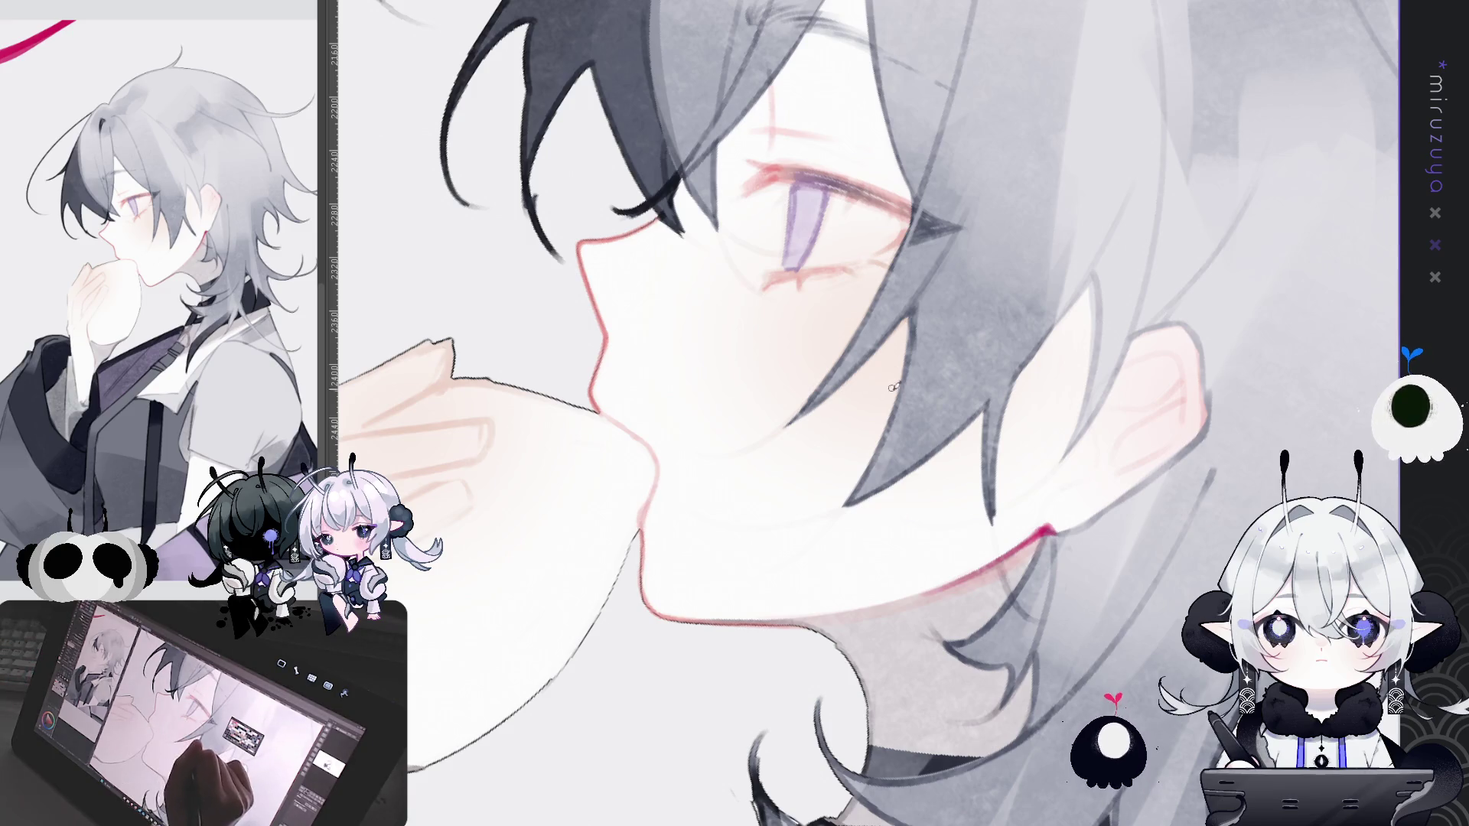
mouse_move(854, 502)
left_mouse_down()
mouse_move(482, 658)
mouse_move(608, 721)
left_mouse_up()
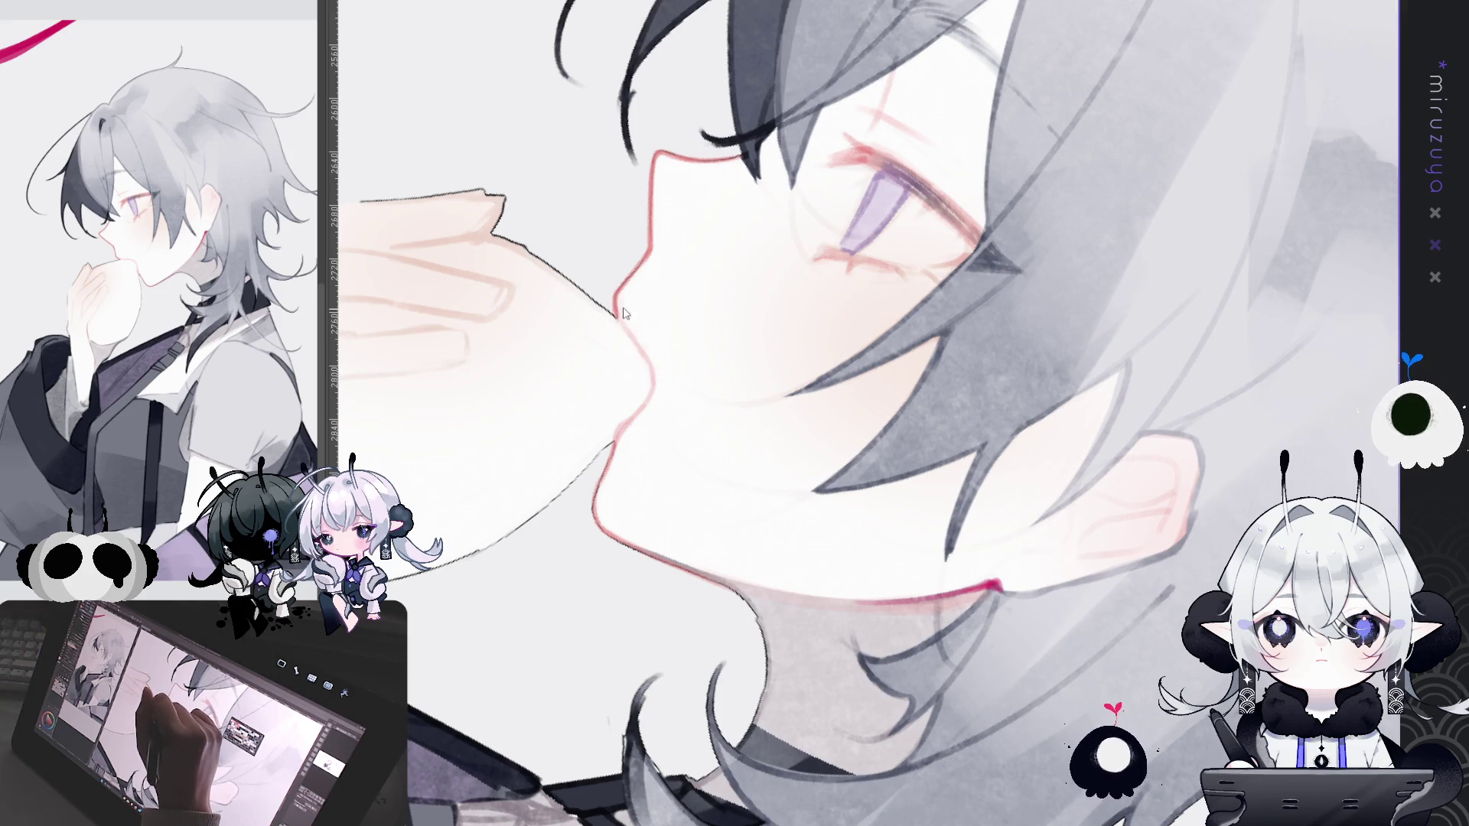
left_click_drag(640, 327, 823, 697)
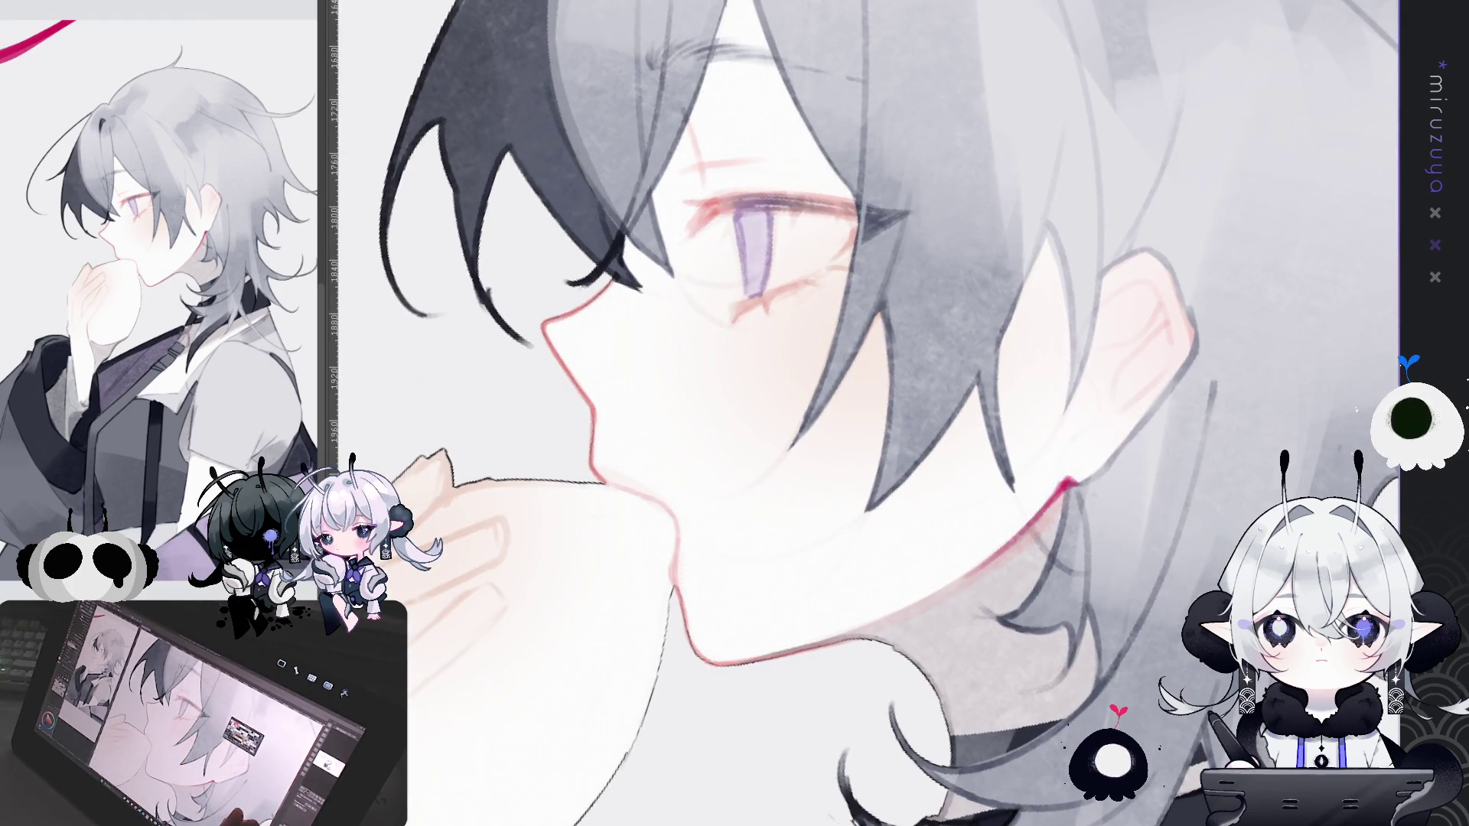
key("minus")
key("minus")
key("minus")
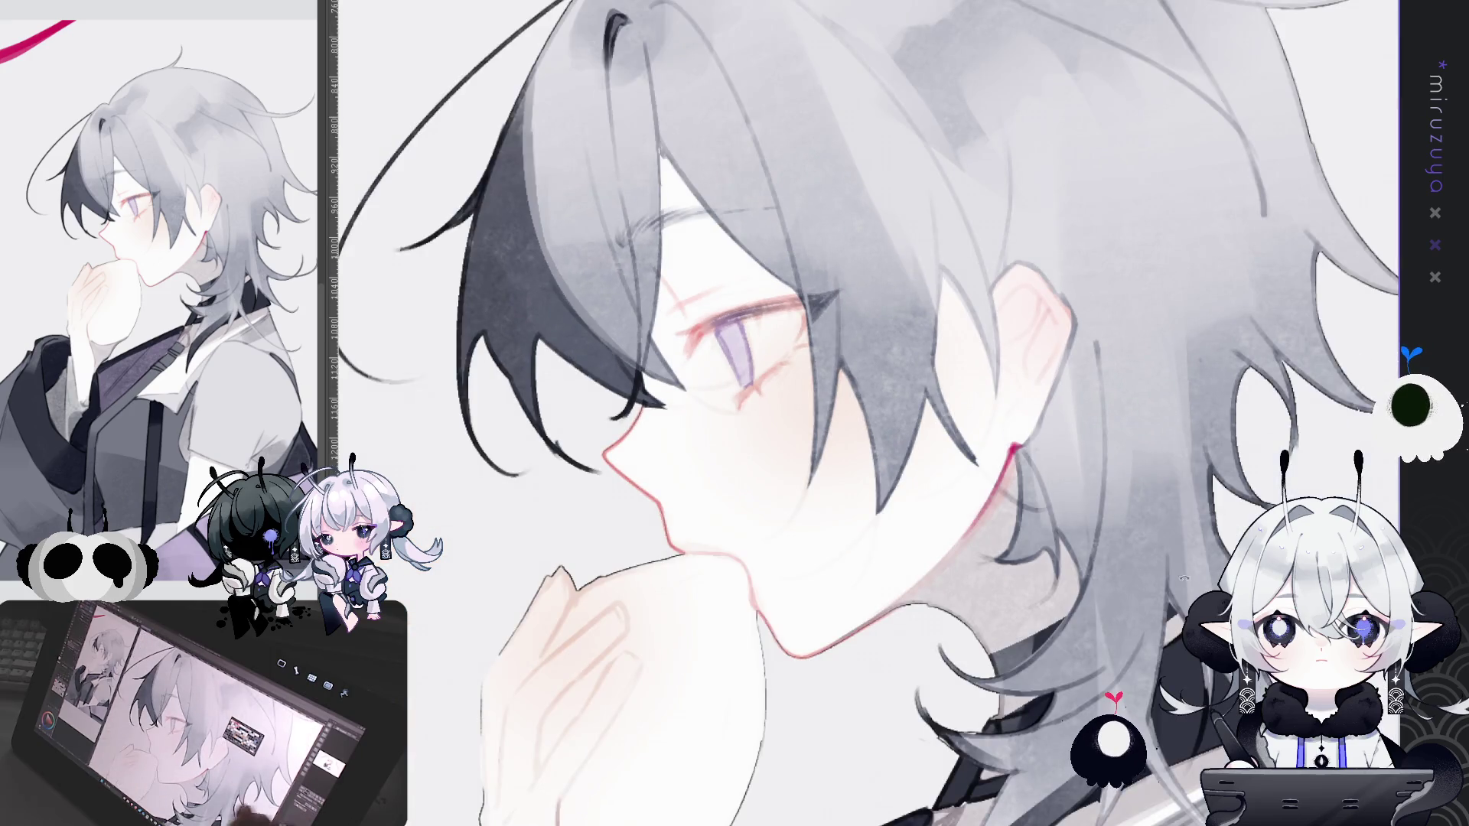
key("asciicircum")
key("asciicircum")
key("asciicircum")
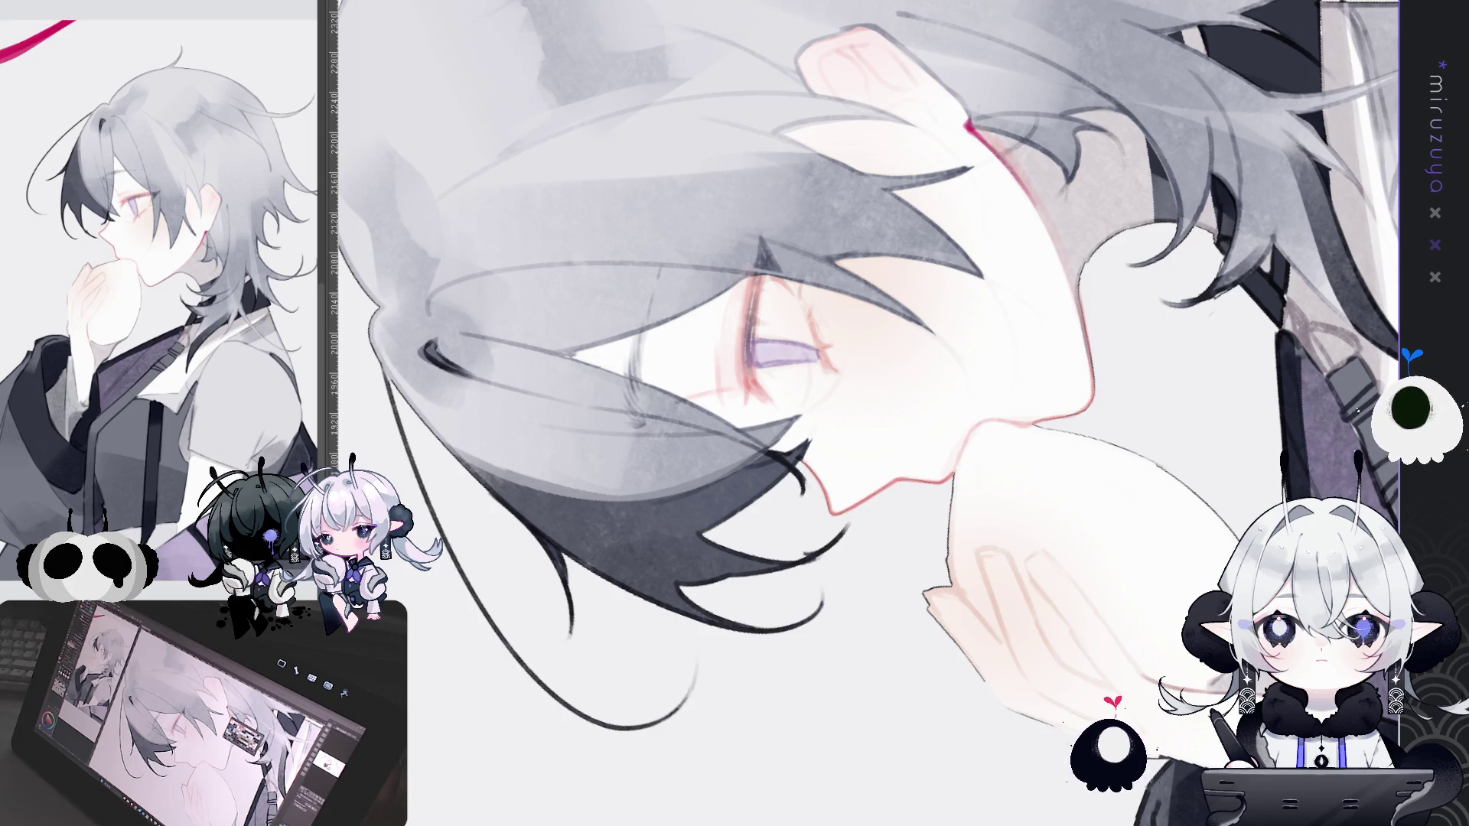
scroll(869, 375, "up", 1)
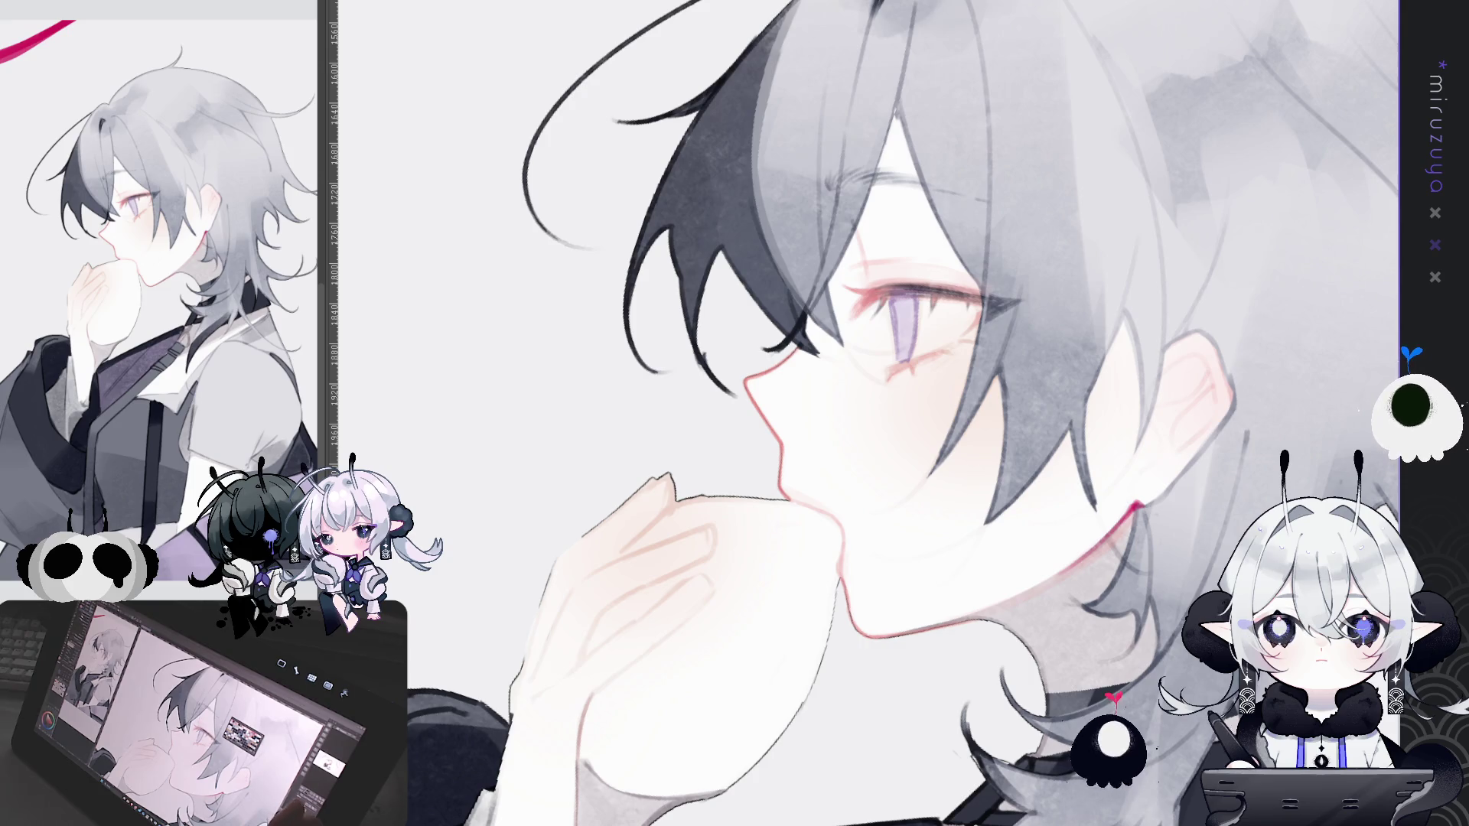
Step: Shift the head, face and hand down slightly, then turn the canvas a quarter turn
key("ctrl+z")
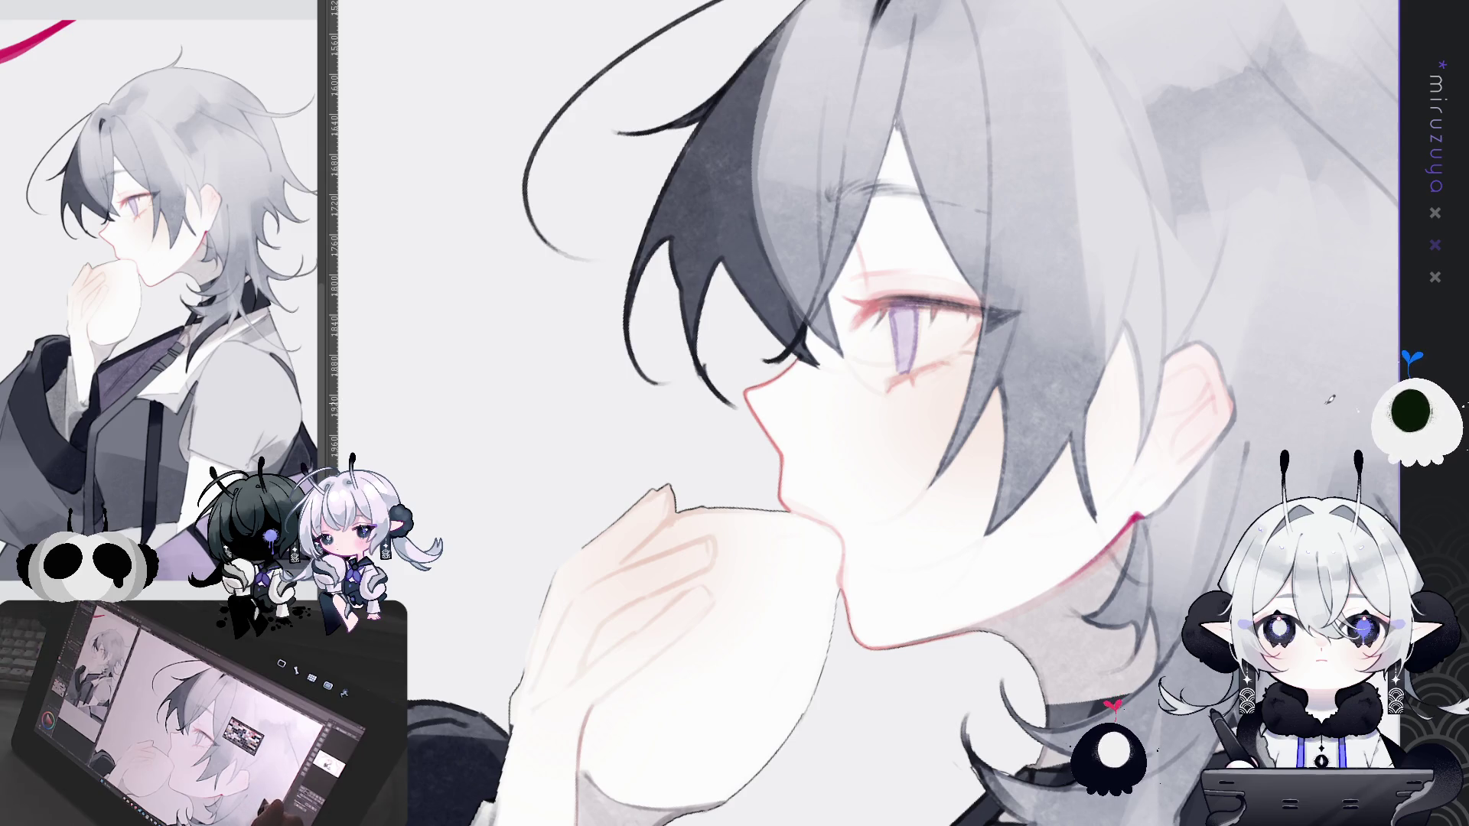
mouse_move(1330, 398)
left_mouse_down()
mouse_move(1248, 288)
mouse_move(1056, 149)
mouse_move(901, 170)
left_mouse_up()
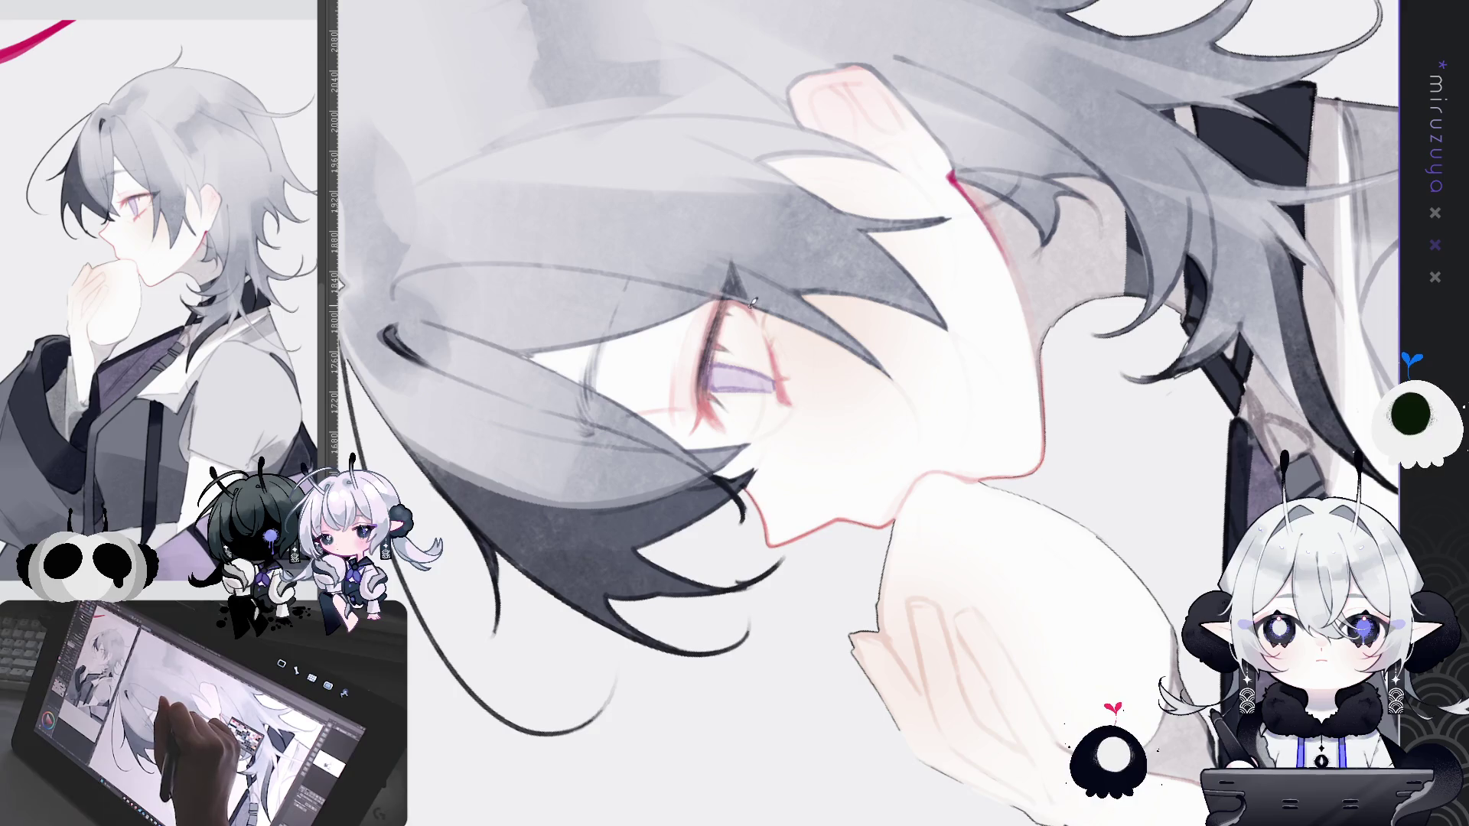
left_click_drag(775, 347, 1066, 539)
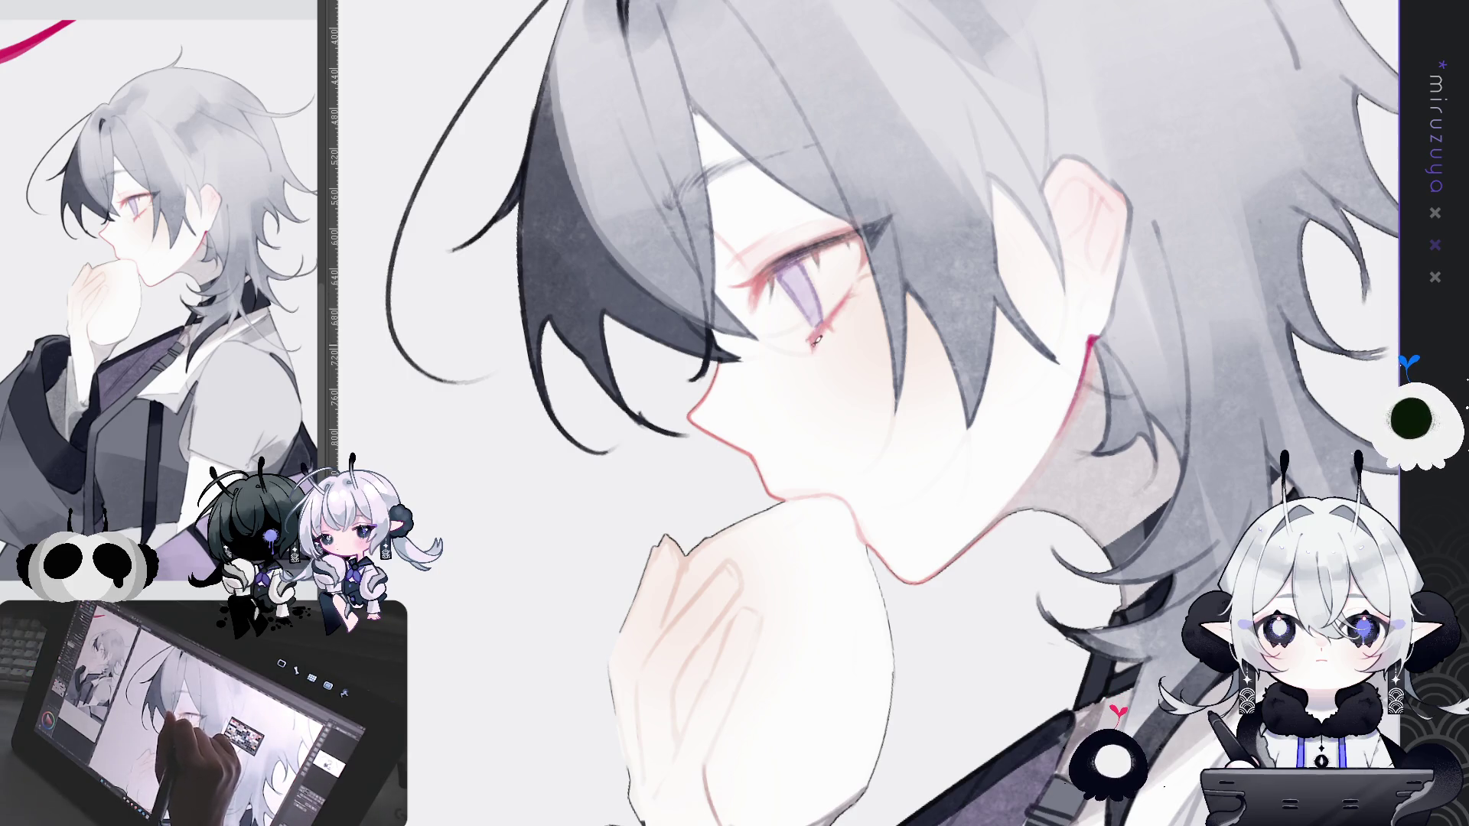
mouse_move(815, 341)
left_mouse_down()
mouse_move(1173, 478)
mouse_move(834, 243)
left_mouse_up()
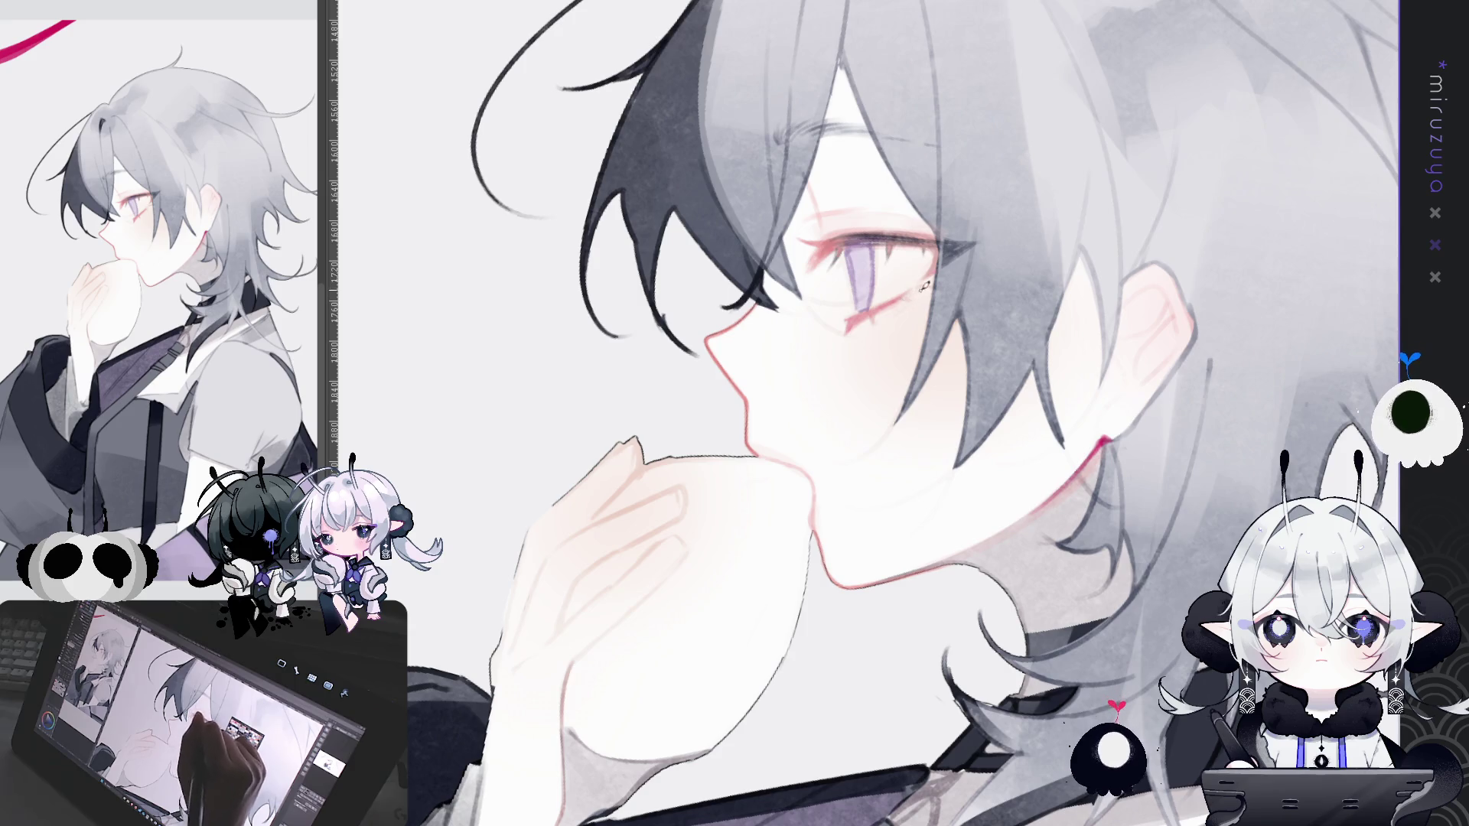
mouse_move(924, 285)
left_mouse_down()
mouse_move(907, 309)
mouse_move(1038, 168)
left_mouse_up()
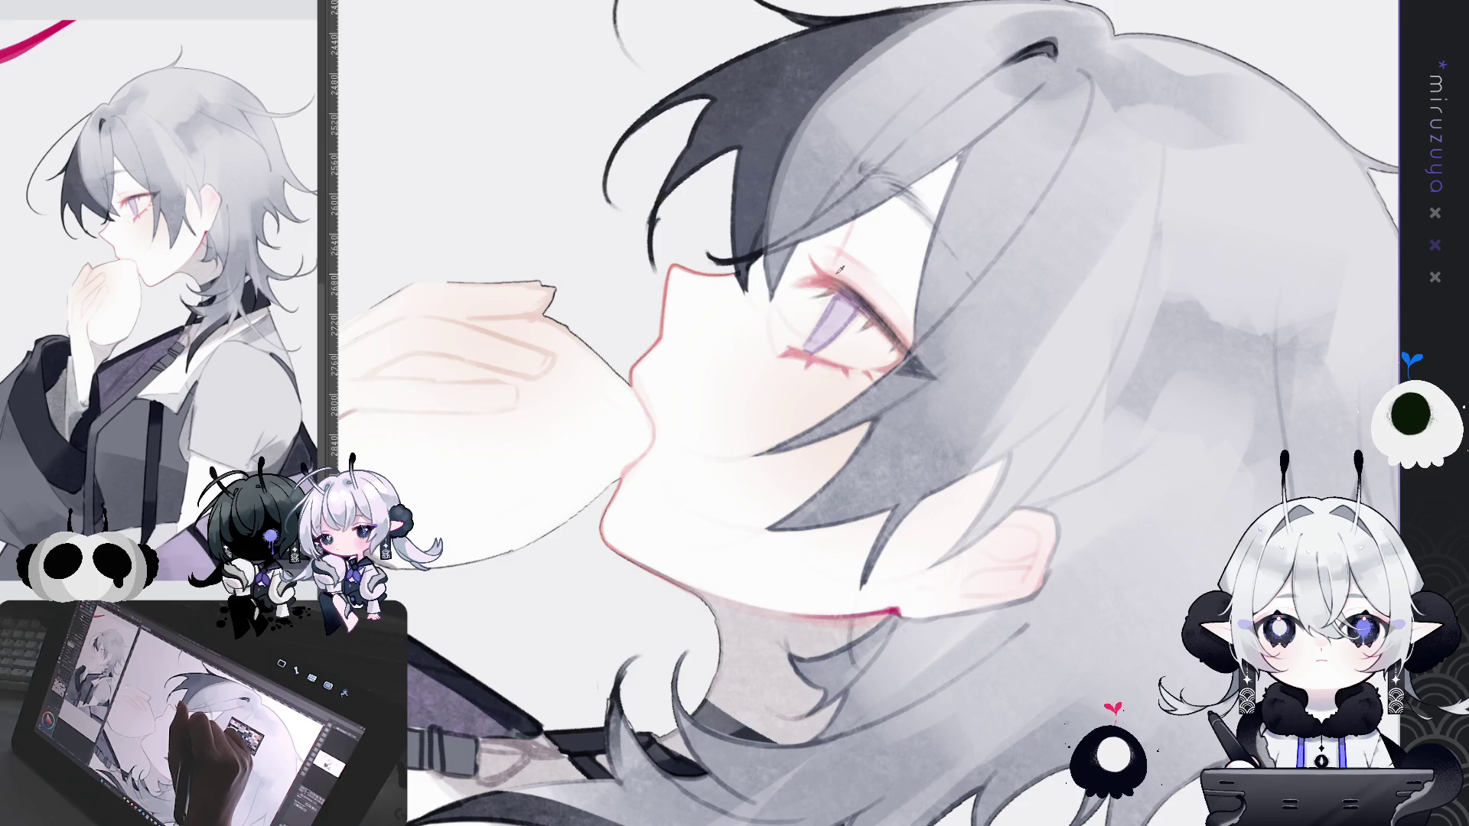
left_click_drag(840, 269, 901, 288)
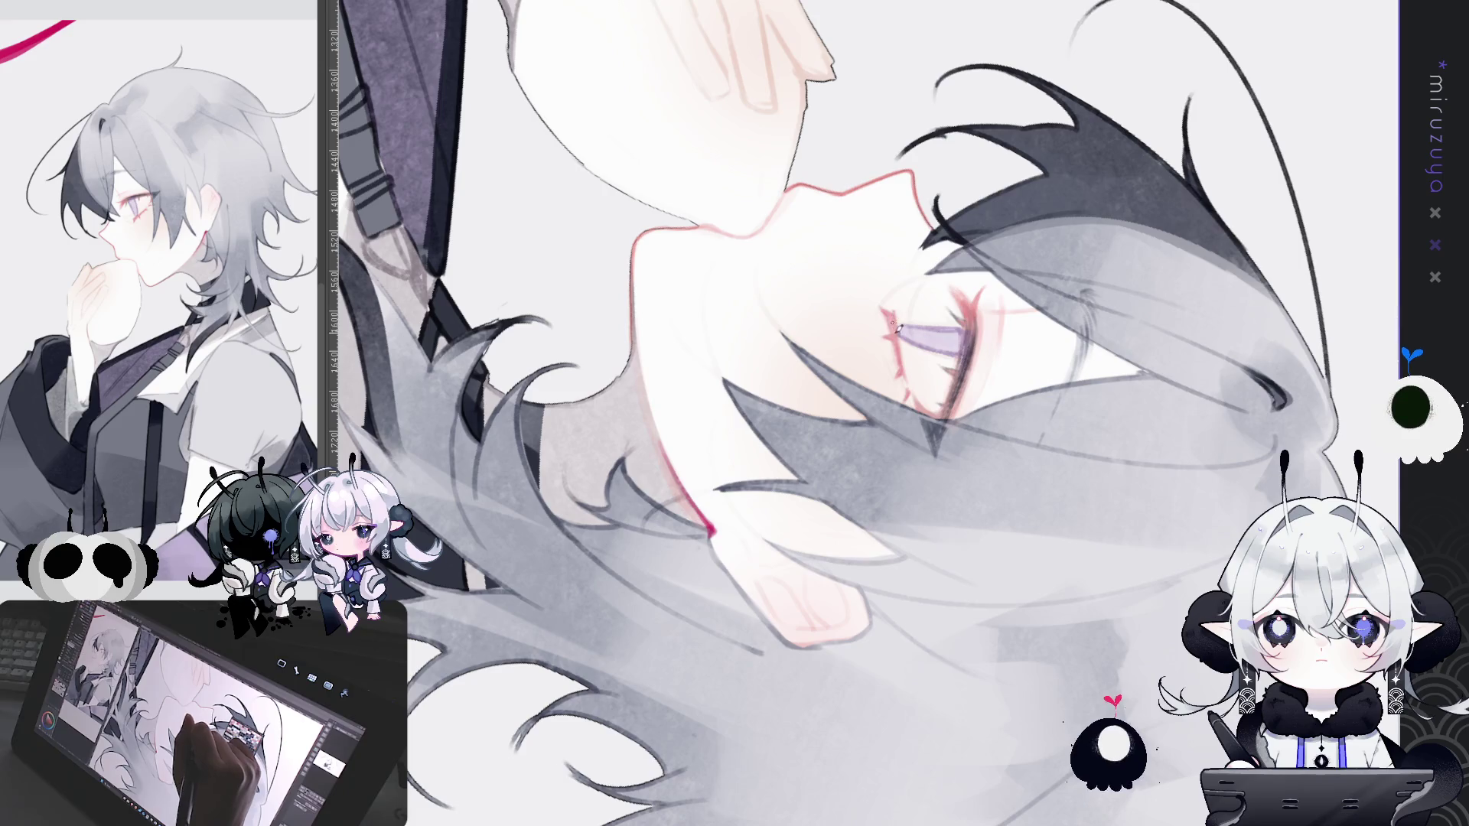
left_click_drag(813, 653, 789, 411)
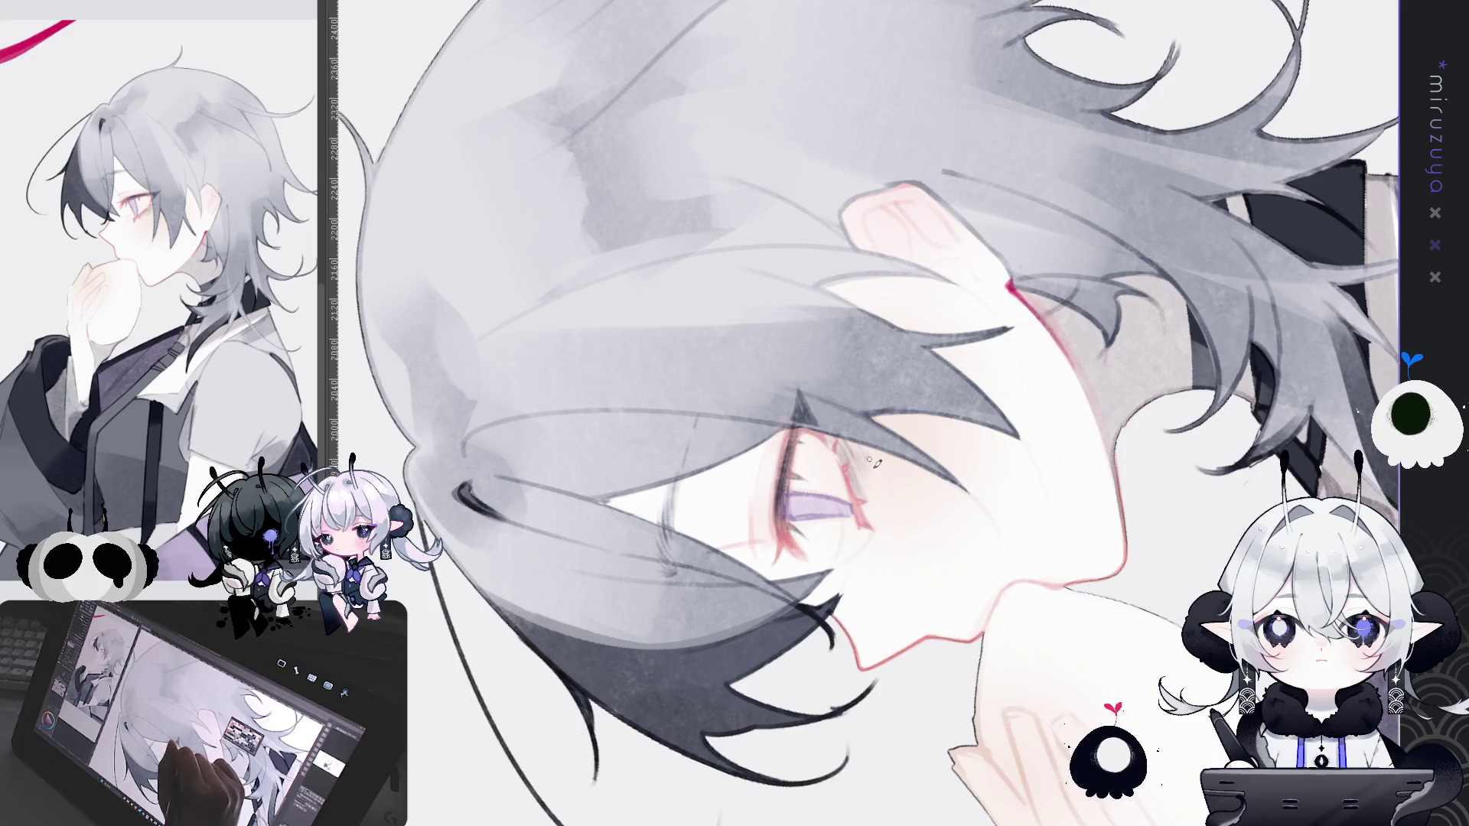
Step: Zoom and tilt onto the face, checking the eye with the red line work hidden and restored
scroll(872, 461, "down", 3)
scroll(872, 461, "up", 3)
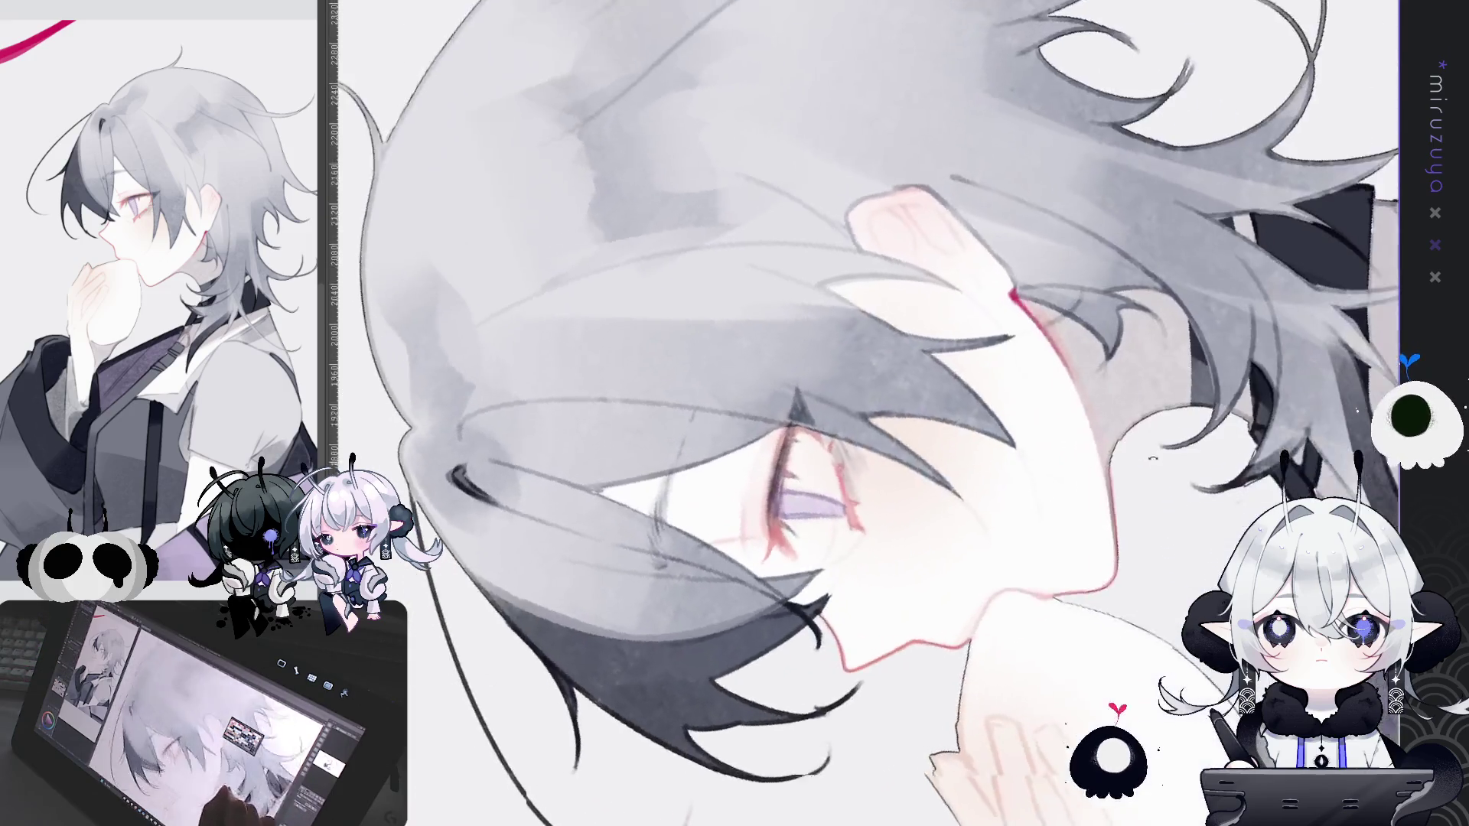
scroll(846, 475, "down", 1)
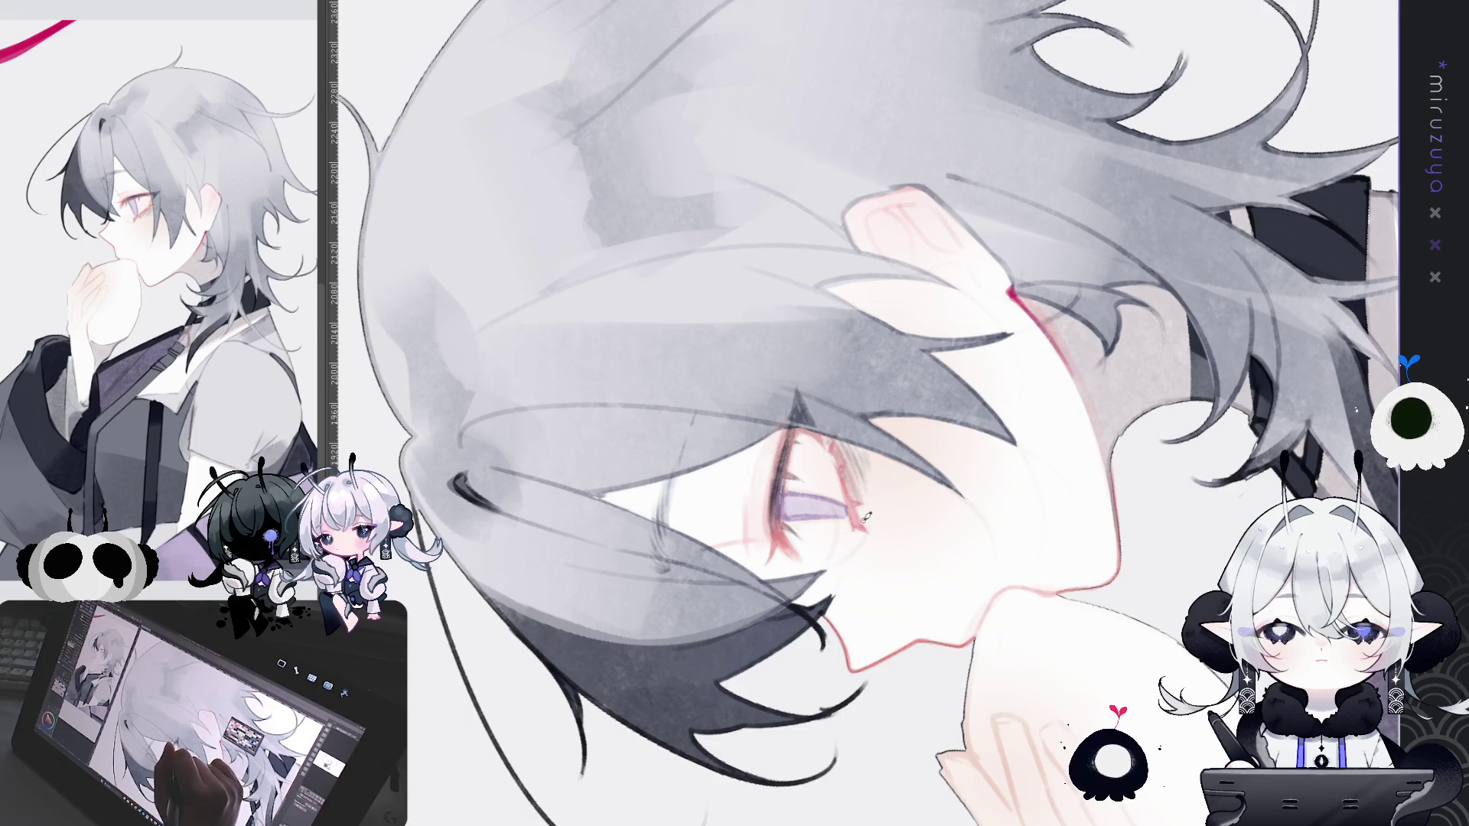
scroll(924, 589, "up", 3)
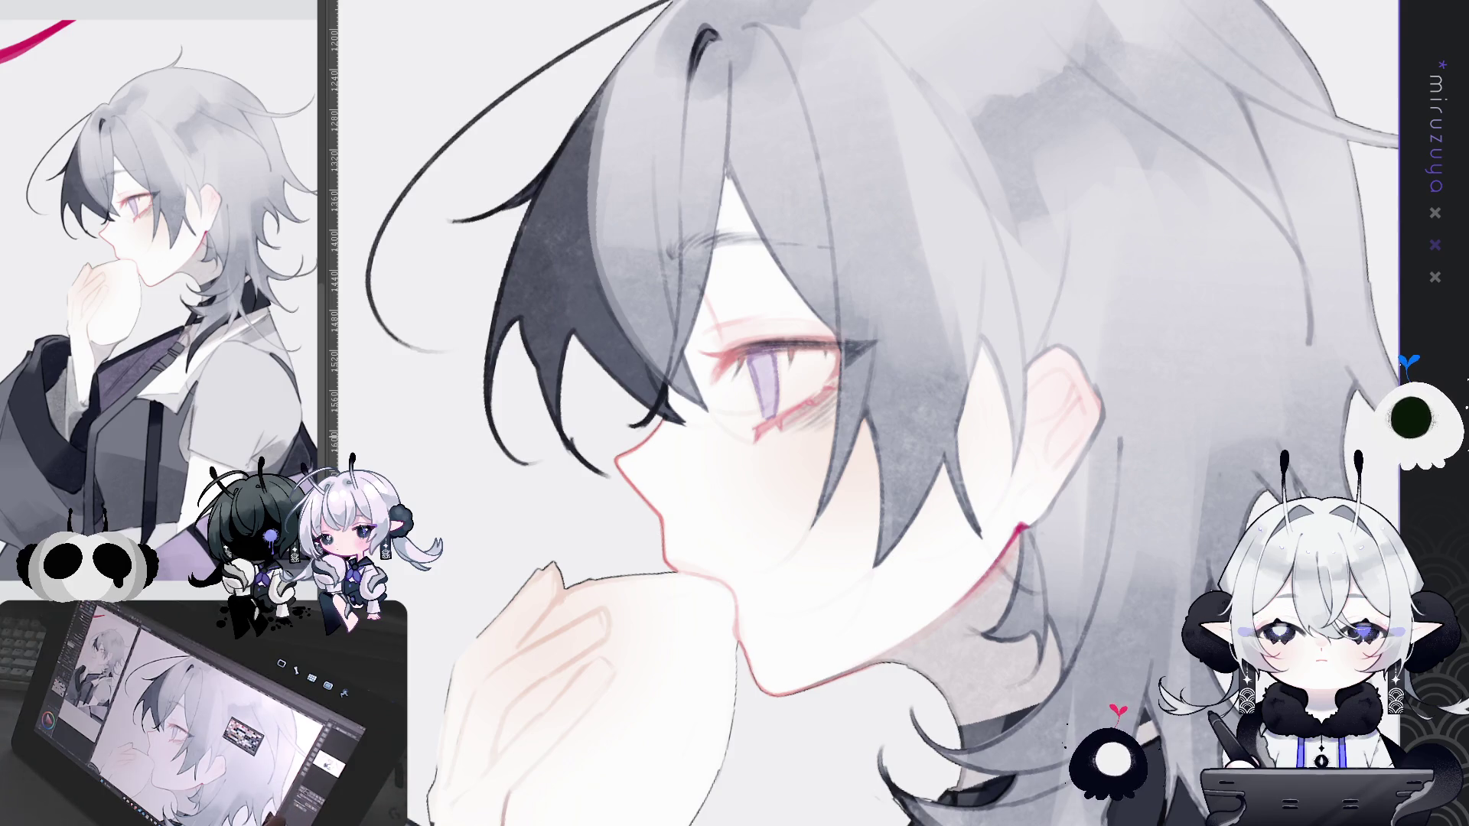
key("minus")
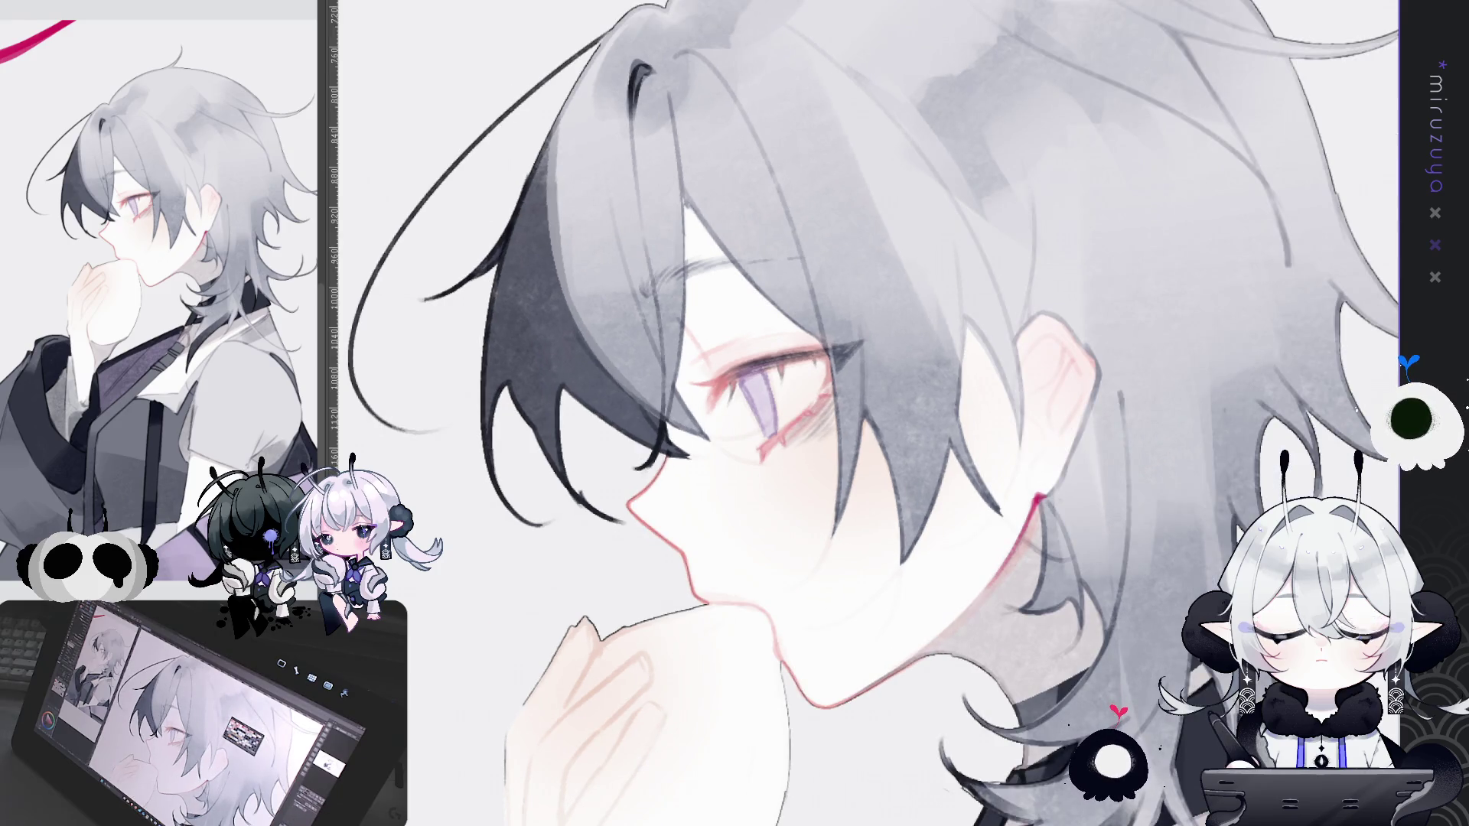
key("ctrl+plus")
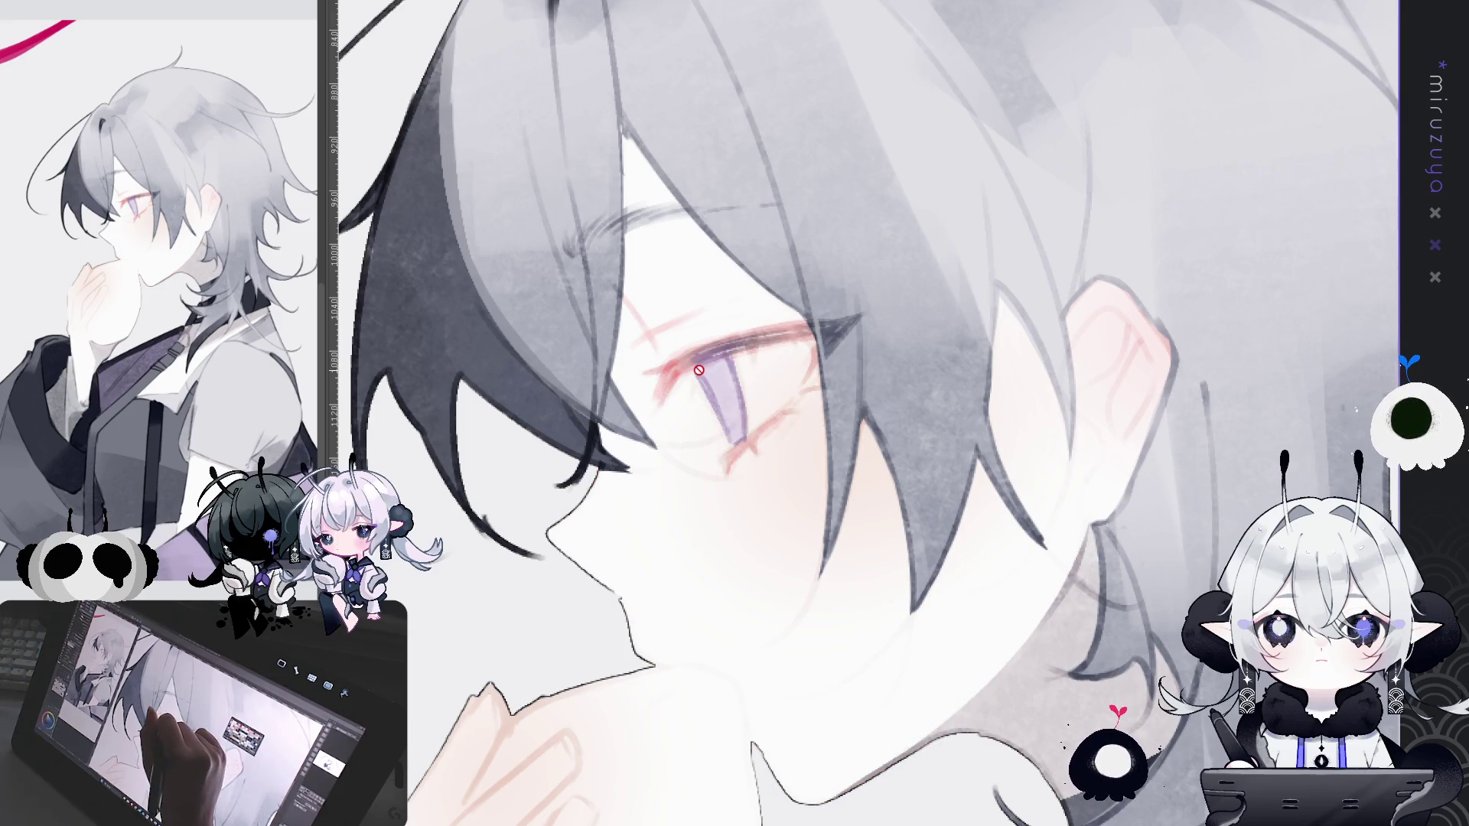
key("ctrl+z")
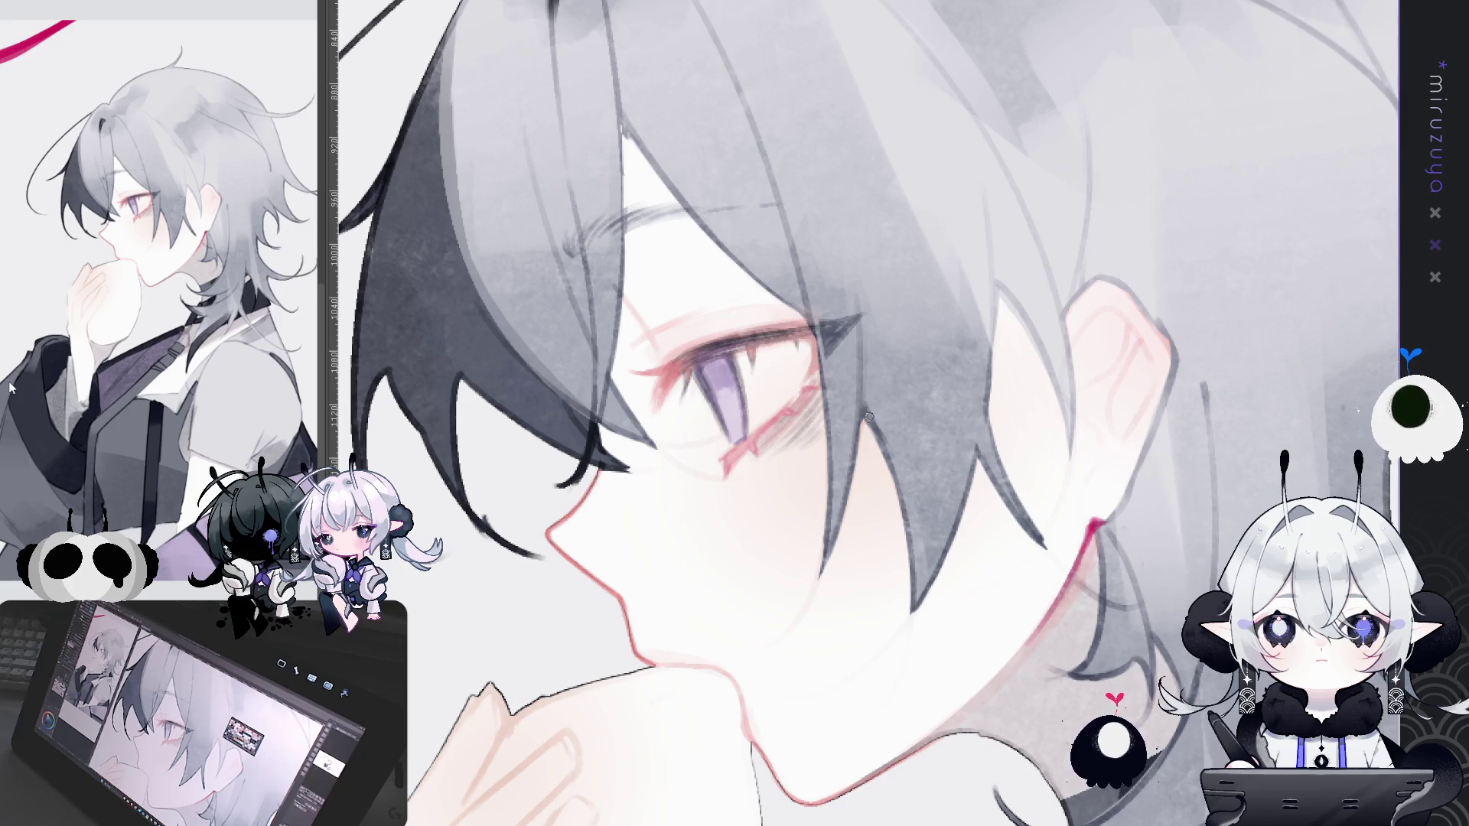
Step: Tilt and zoom the view onto the violet eye to paint its lashes and reddish shading
left_click_drag(869, 415, 715, 331)
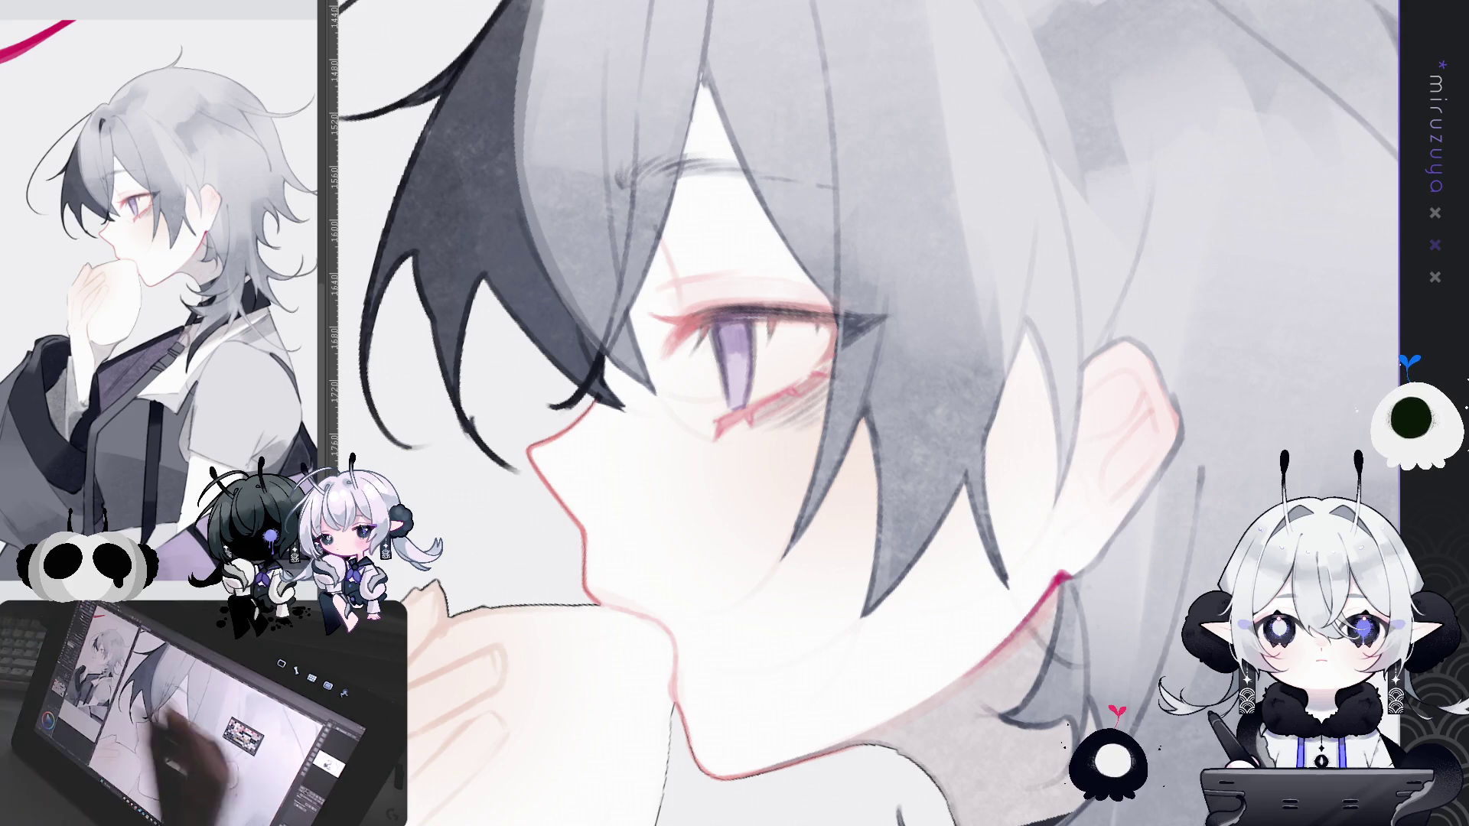
scroll(1199, 309, "up", 1)
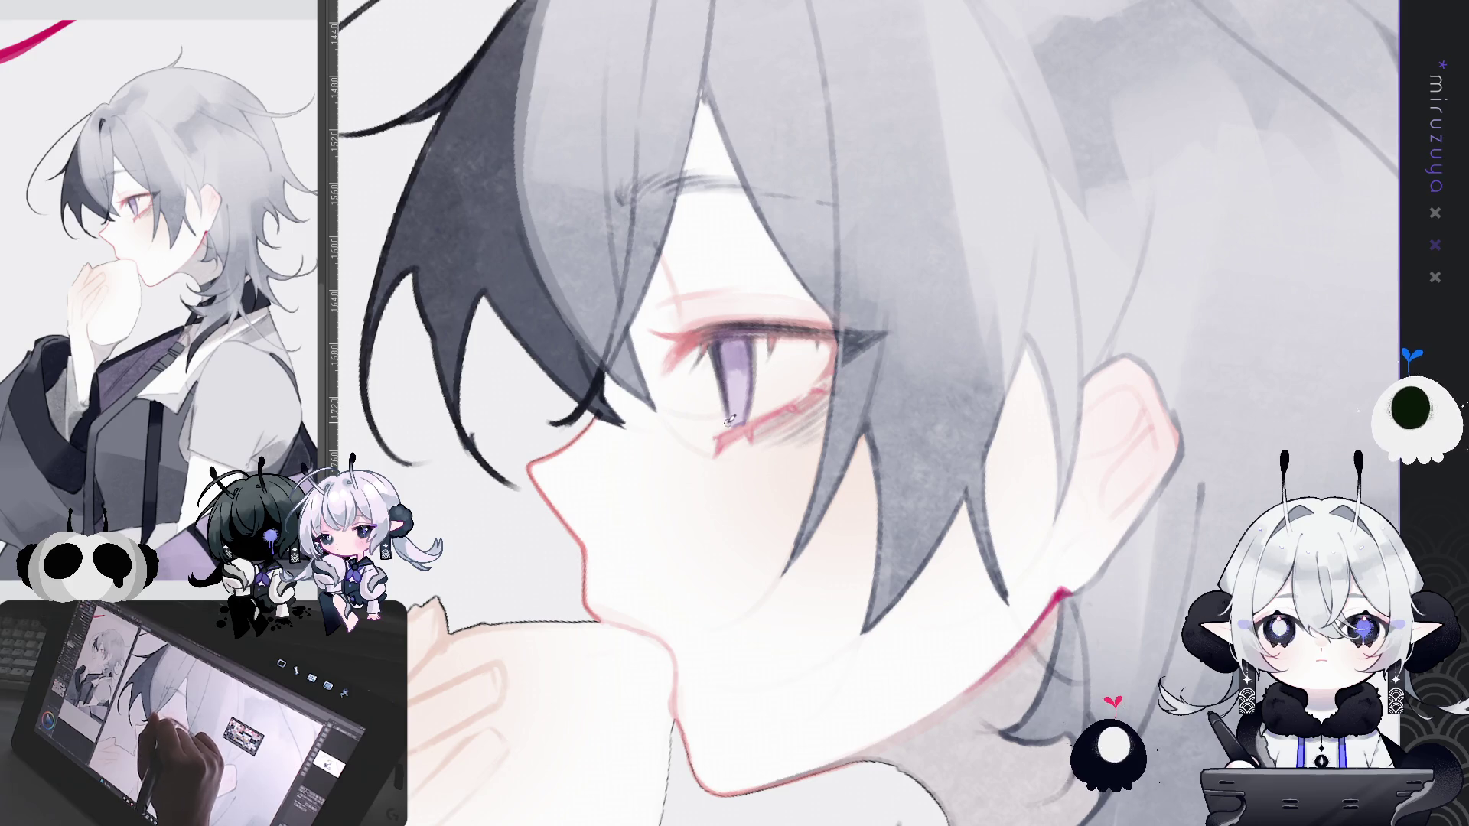
mouse_move(724, 374)
left_mouse_down()
mouse_move(776, 710)
mouse_move(736, 366)
left_mouse_up()
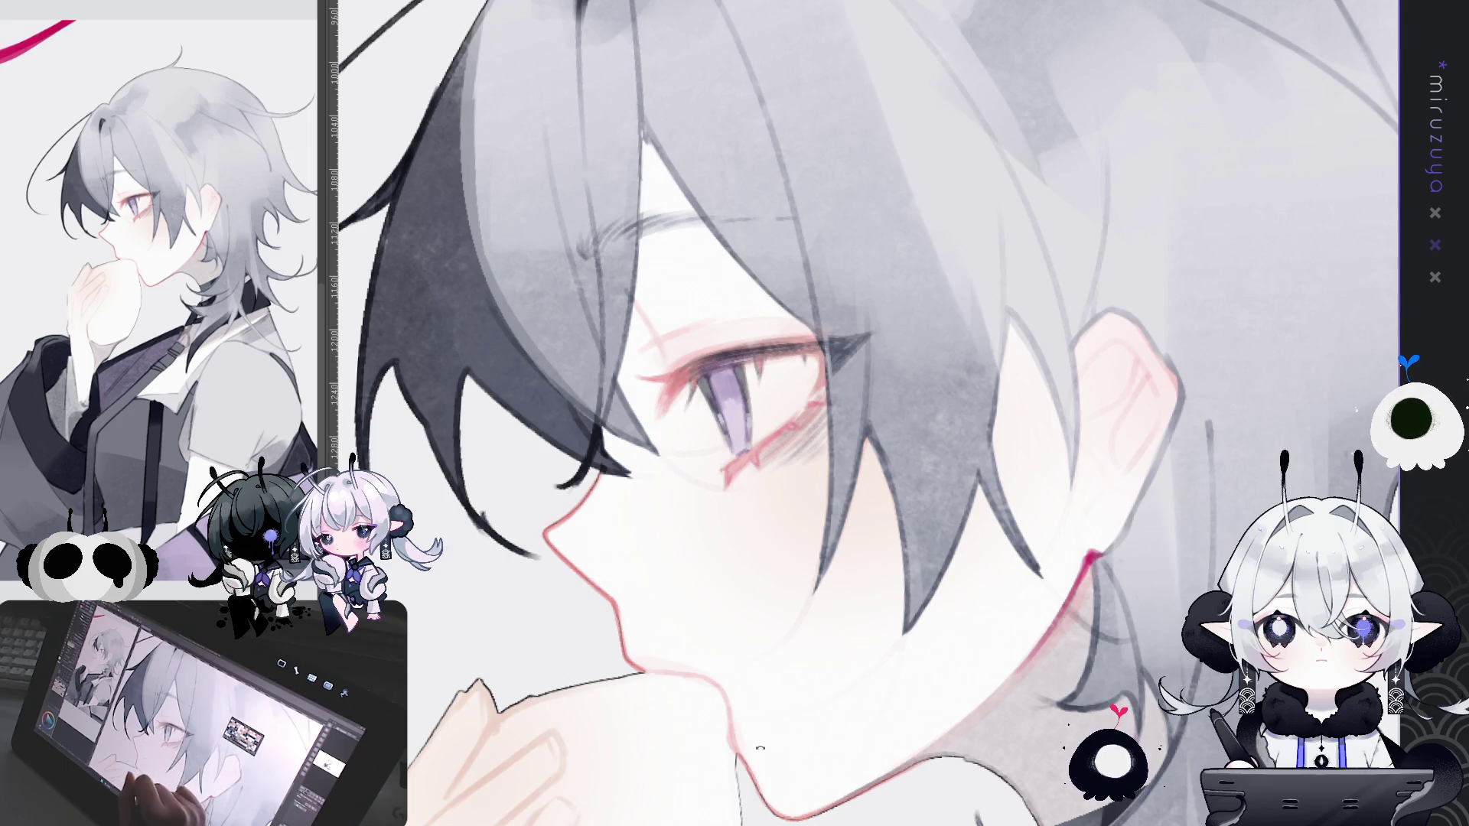
Step: Pan to the face, rotate the canvas about 90° counter-clockwise and zoom onto the eye
left_click_drag(854, 755, 811, 611)
left_click_drag(1188, 331, 1174, 425)
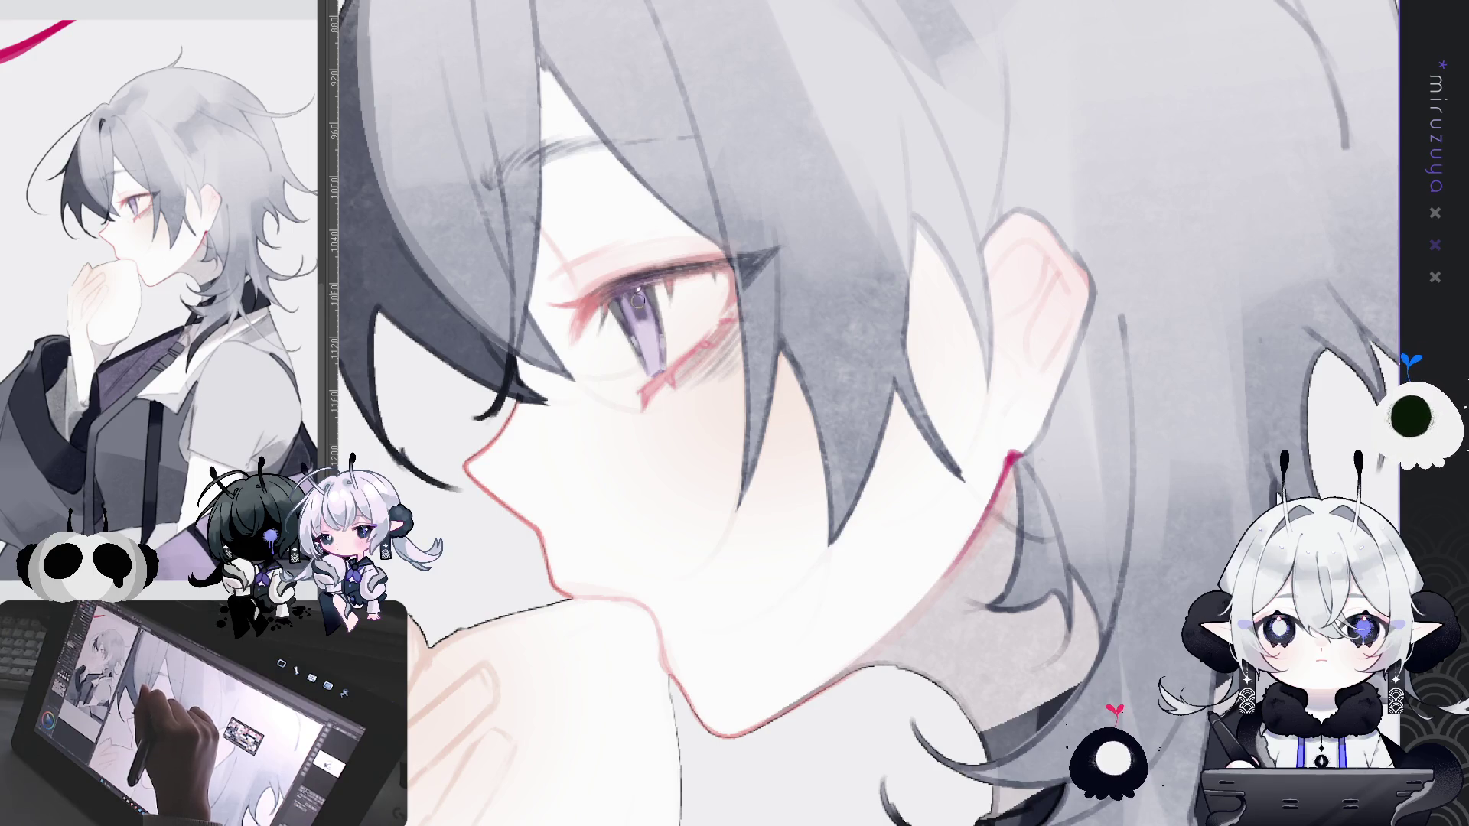
mouse_move(740, 310)
left_mouse_down()
mouse_move(1029, 673)
mouse_move(673, 696)
mouse_move(514, 631)
mouse_move(535, 677)
left_mouse_up()
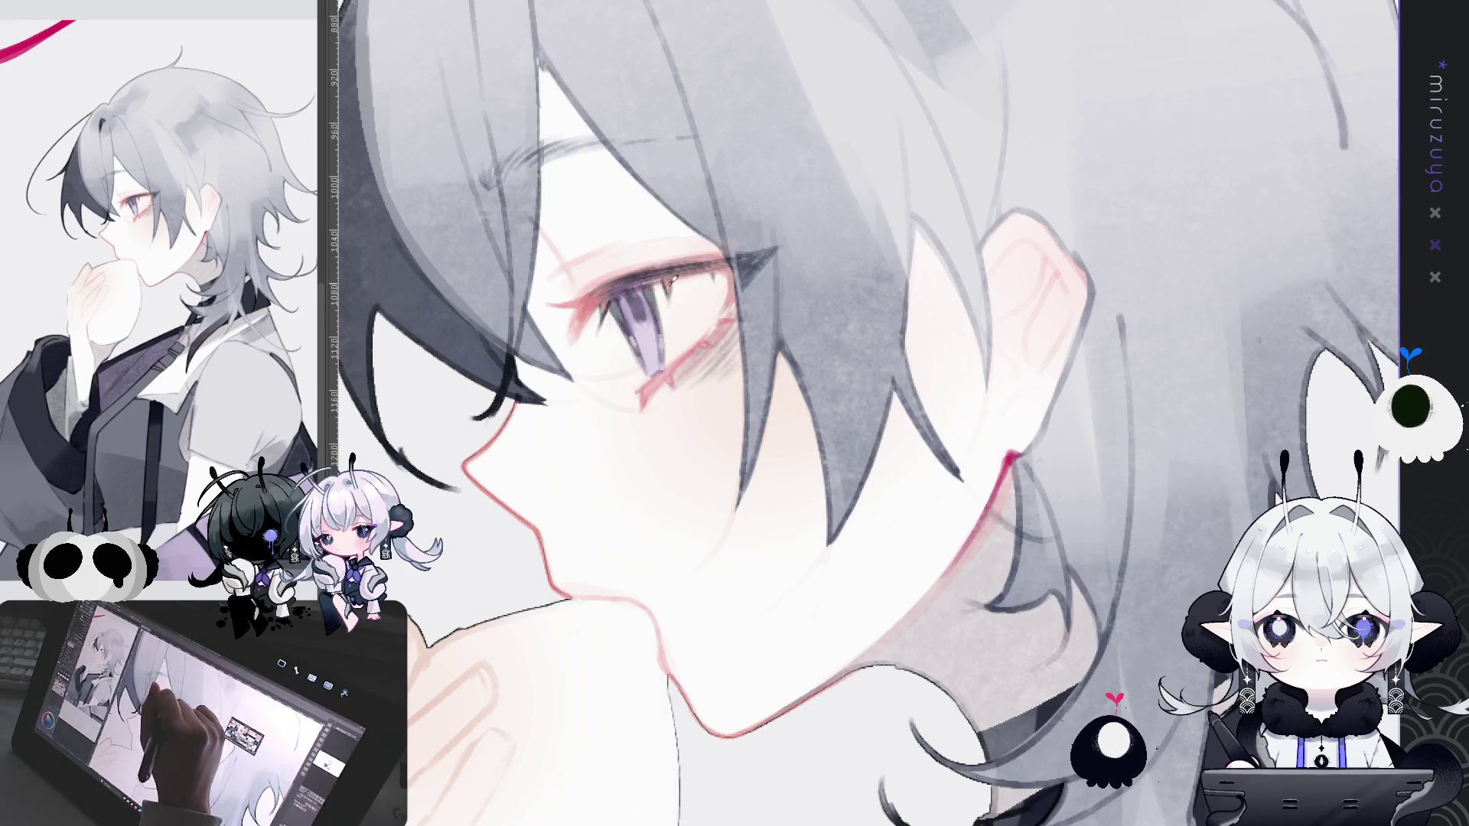
left_click_drag(666, 359, 702, 377)
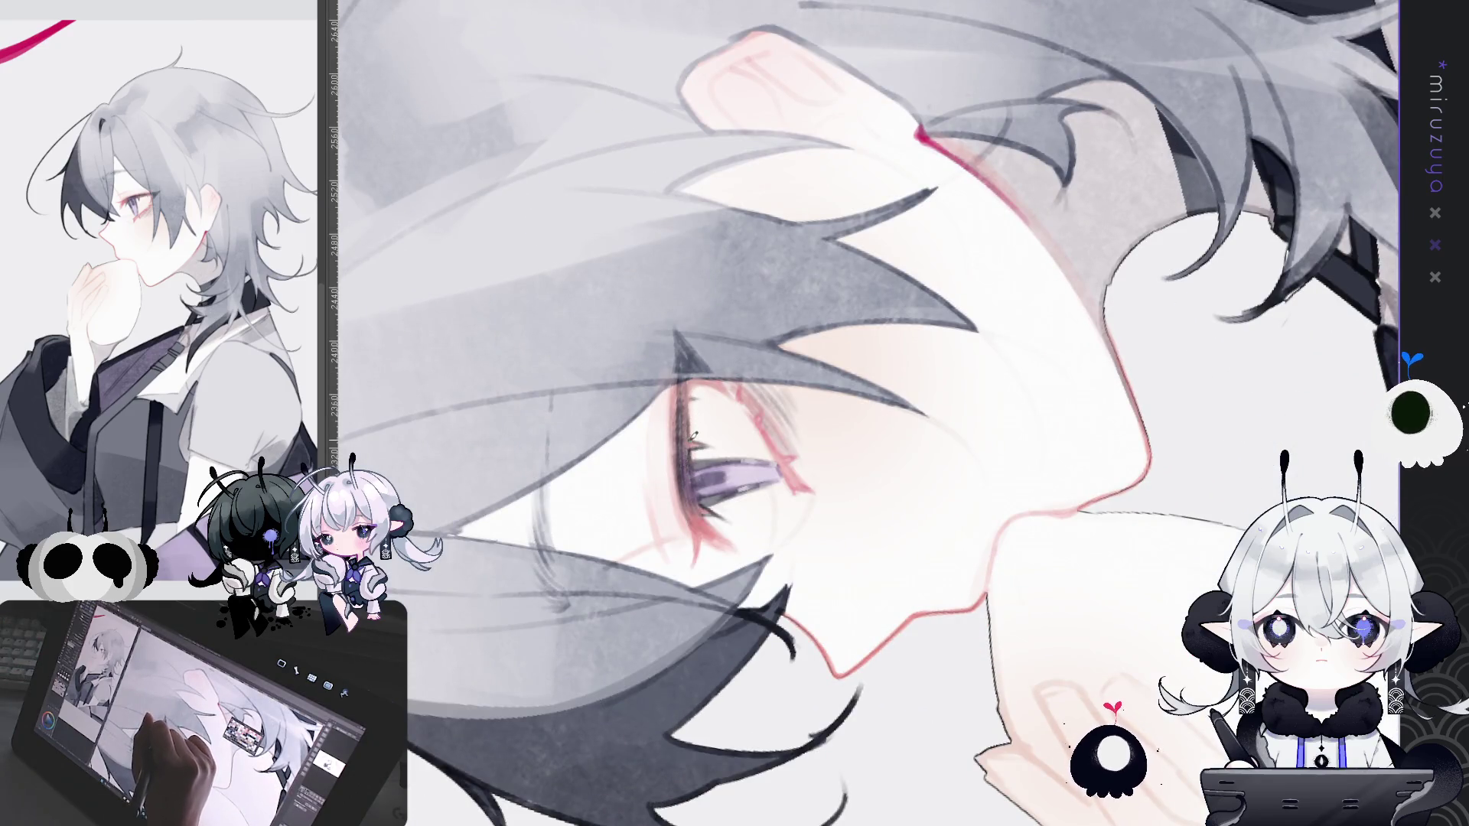
Step: Reset the canvas rotation so the face and eye sit upright in view
mouse_move(692, 383)
left_mouse_down()
mouse_move(1011, 567)
mouse_move(971, 643)
mouse_move(1344, 253)
left_mouse_up()
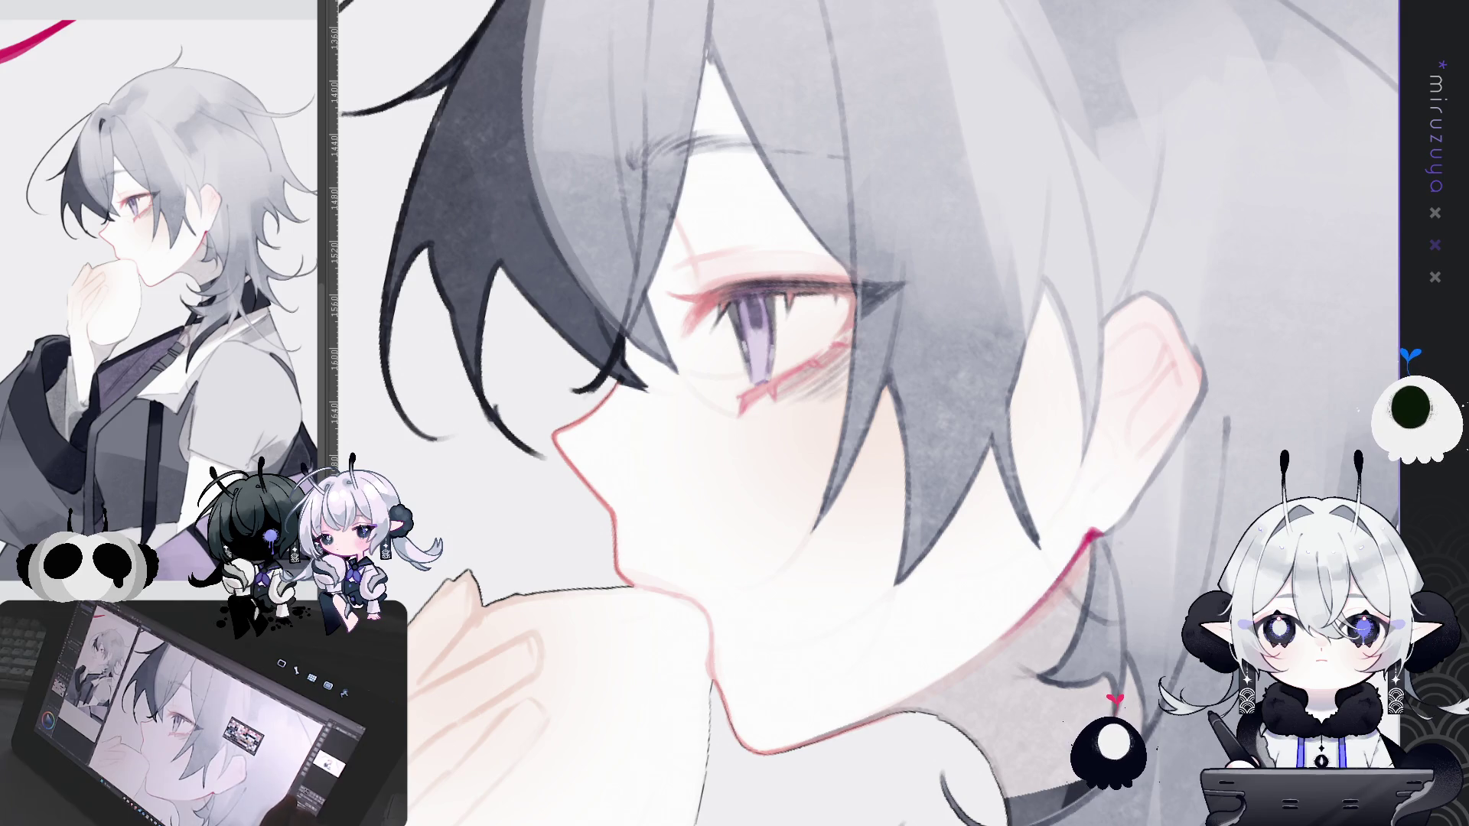
Step: Angle the canvas around the eye and dab a bright pink catchlight into the pupil
left_click_drag(689, 490, 704, 517)
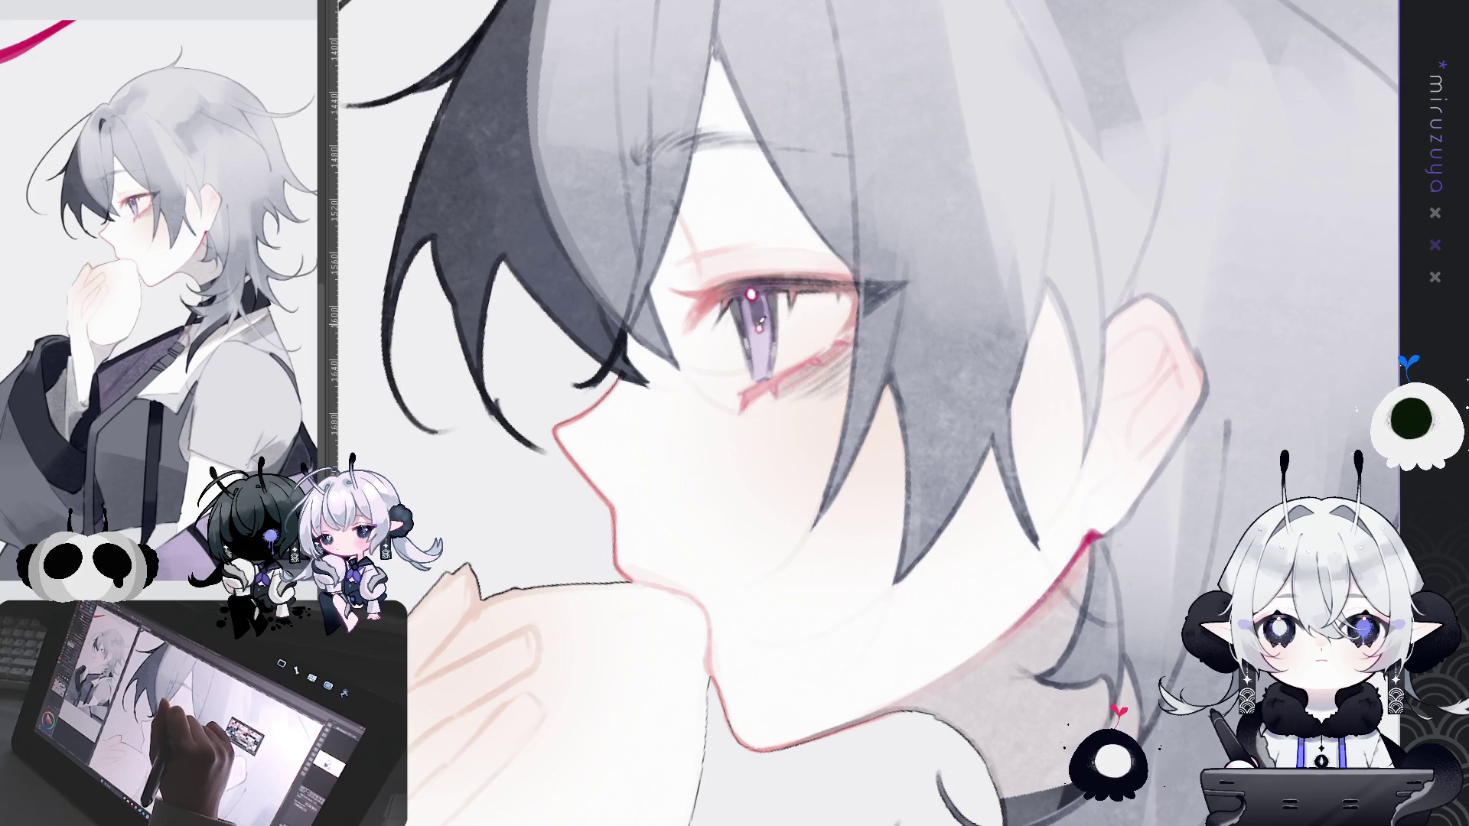
left_click_drag(950, 429, 820, 525)
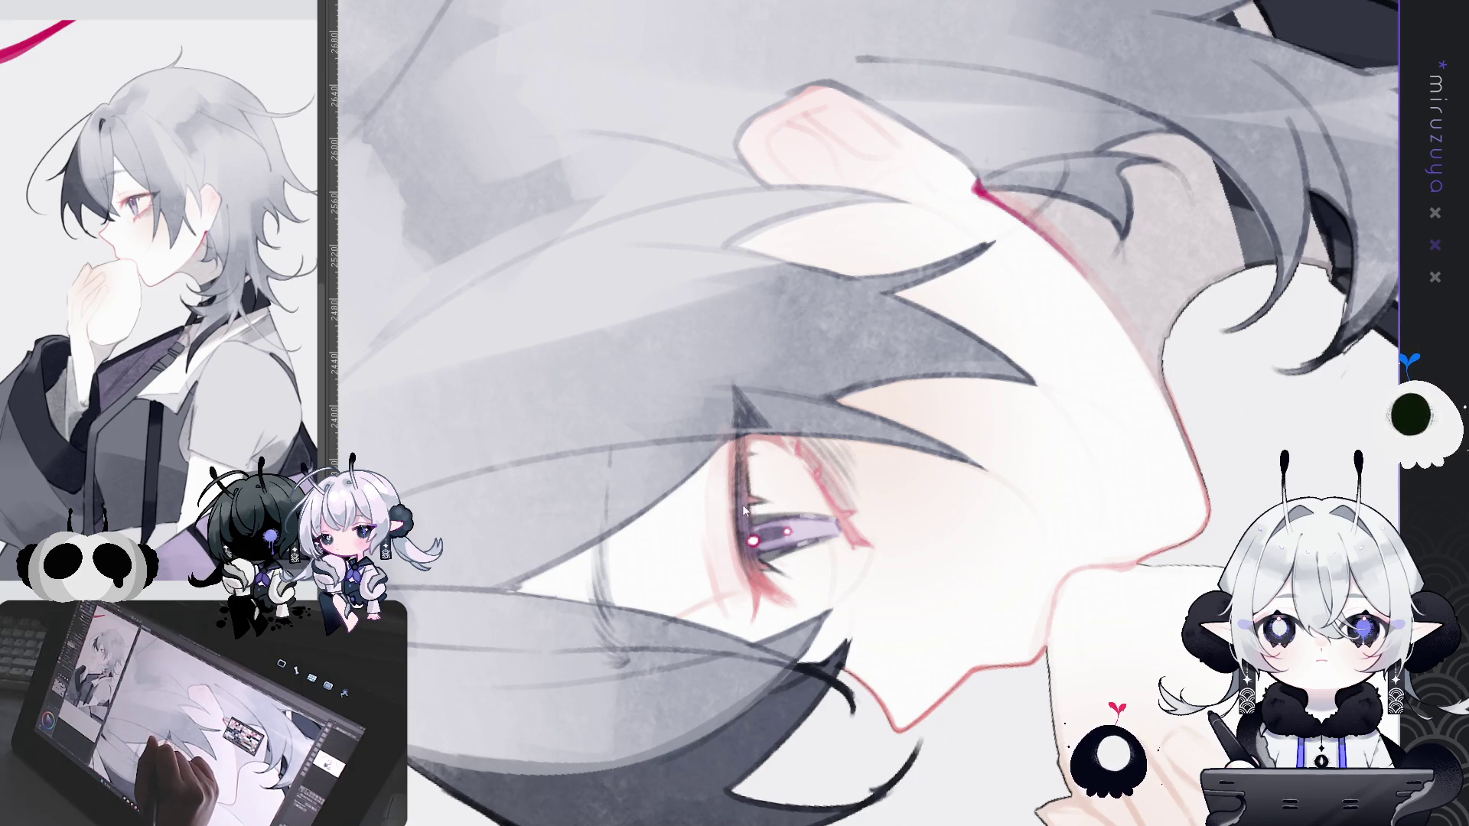
key("^")
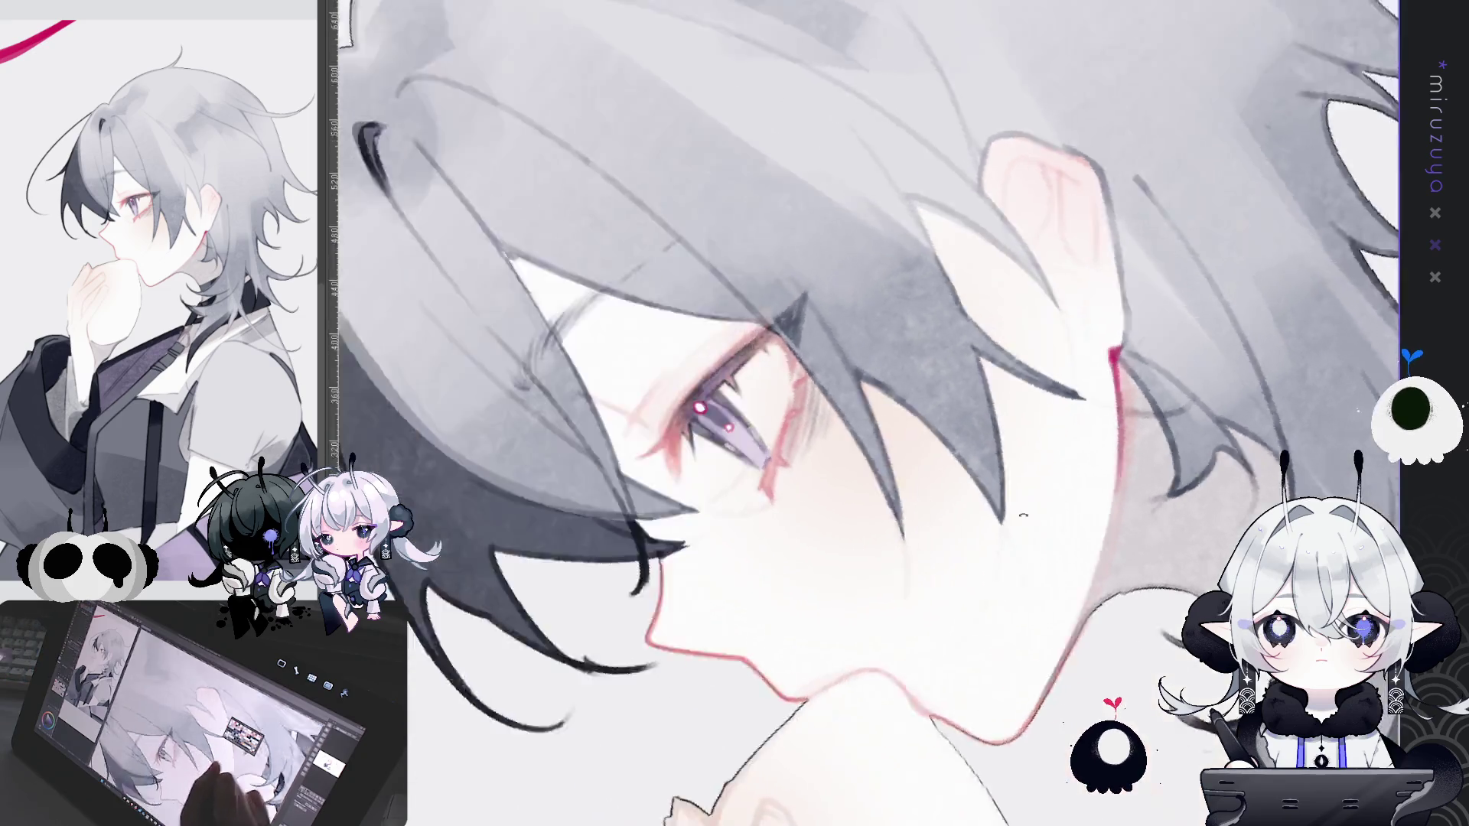
Step: Return to an upright, zoomed-out view of the face, then switch canvases with Ctrl+Tab
key("-")
key("-")
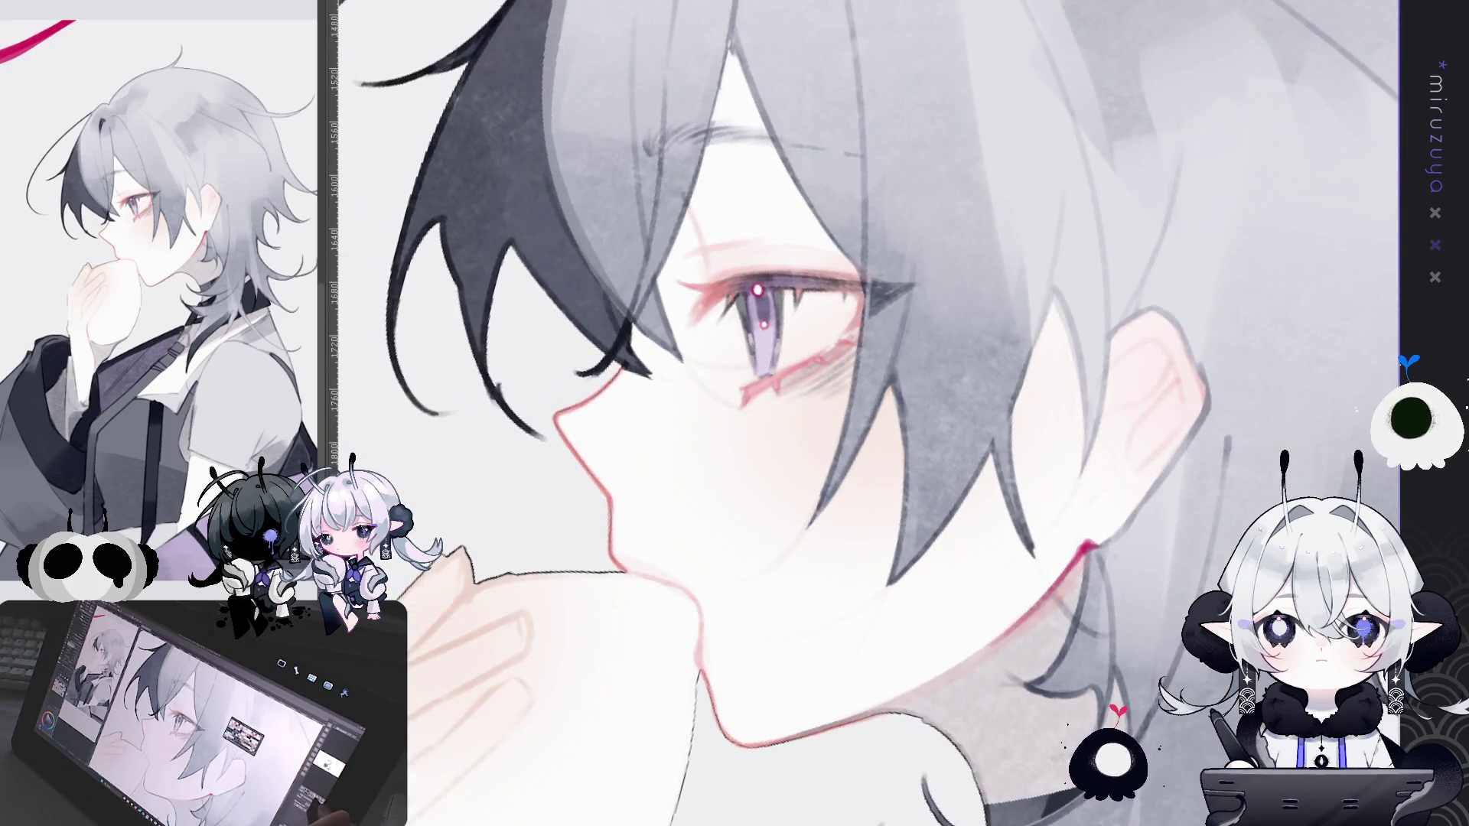
key("-")
key("ctrl+minus")
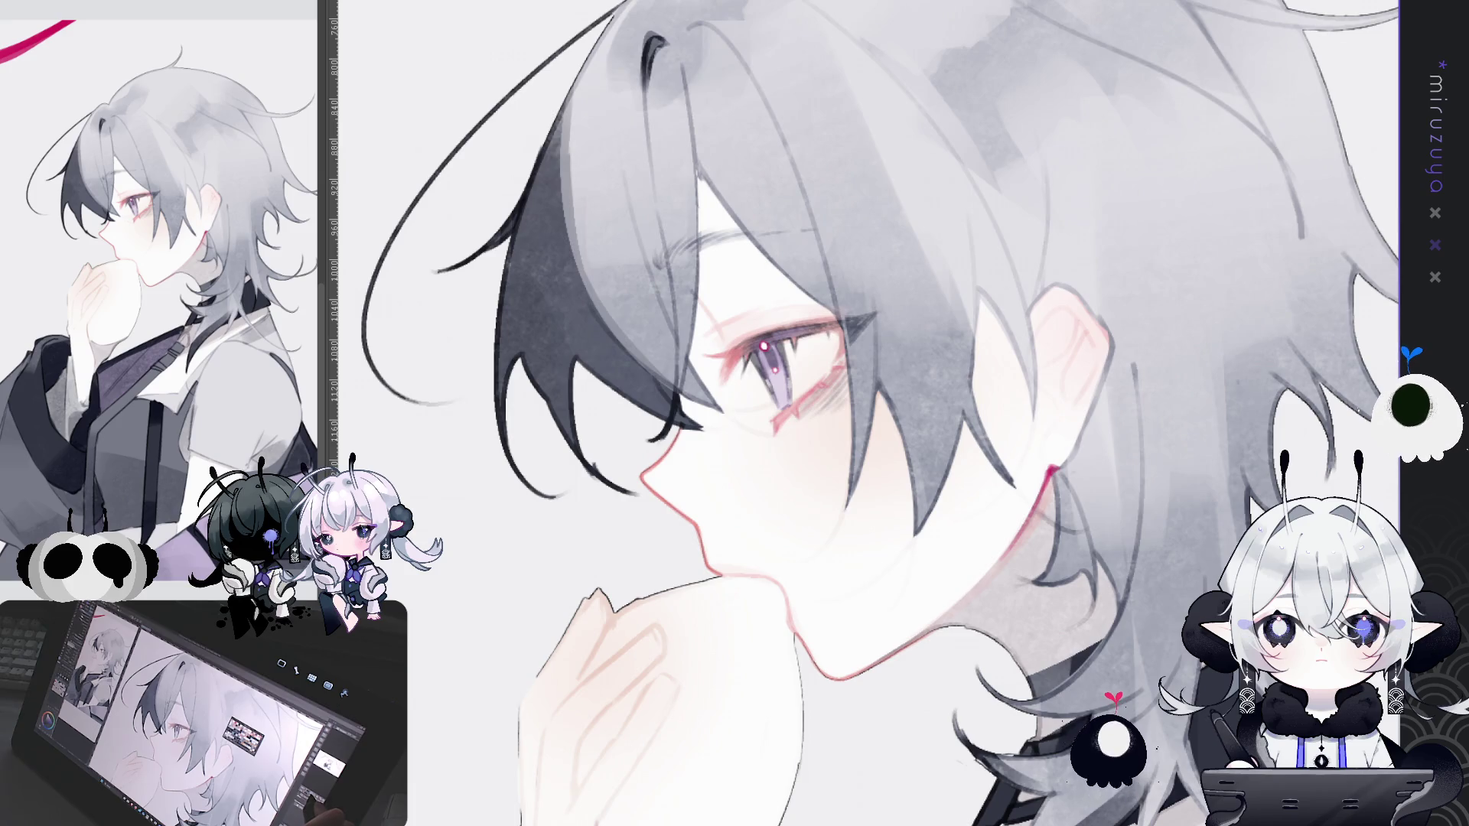
mouse_move(1127, 391)
left_mouse_down()
mouse_move(1054, 333)
mouse_move(934, 350)
left_mouse_up()
mouse_move(1006, 424)
left_mouse_down()
mouse_move(1054, 344)
mouse_move(1096, 336)
left_mouse_up()
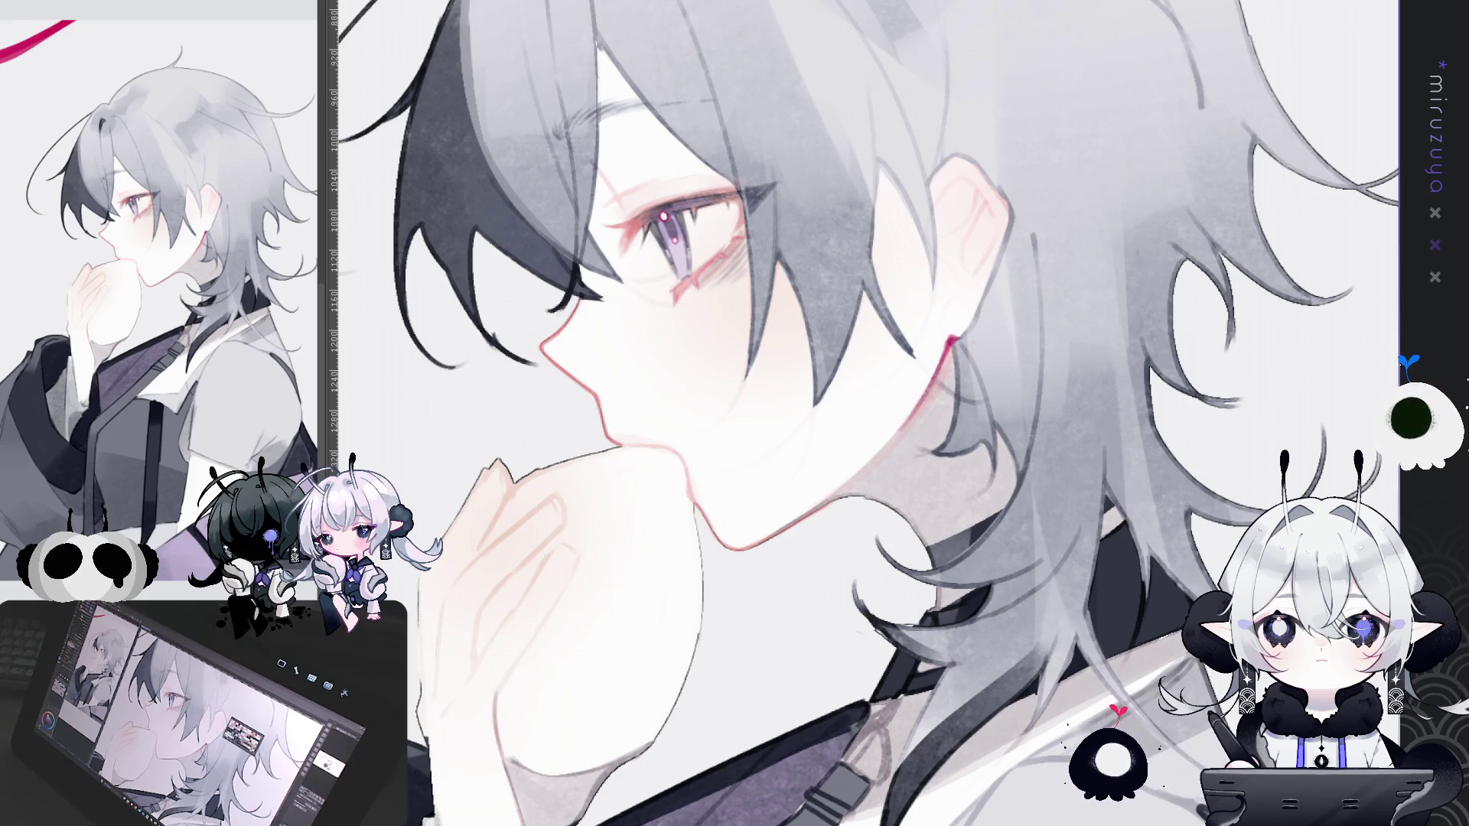
key("ctrl+Tab")
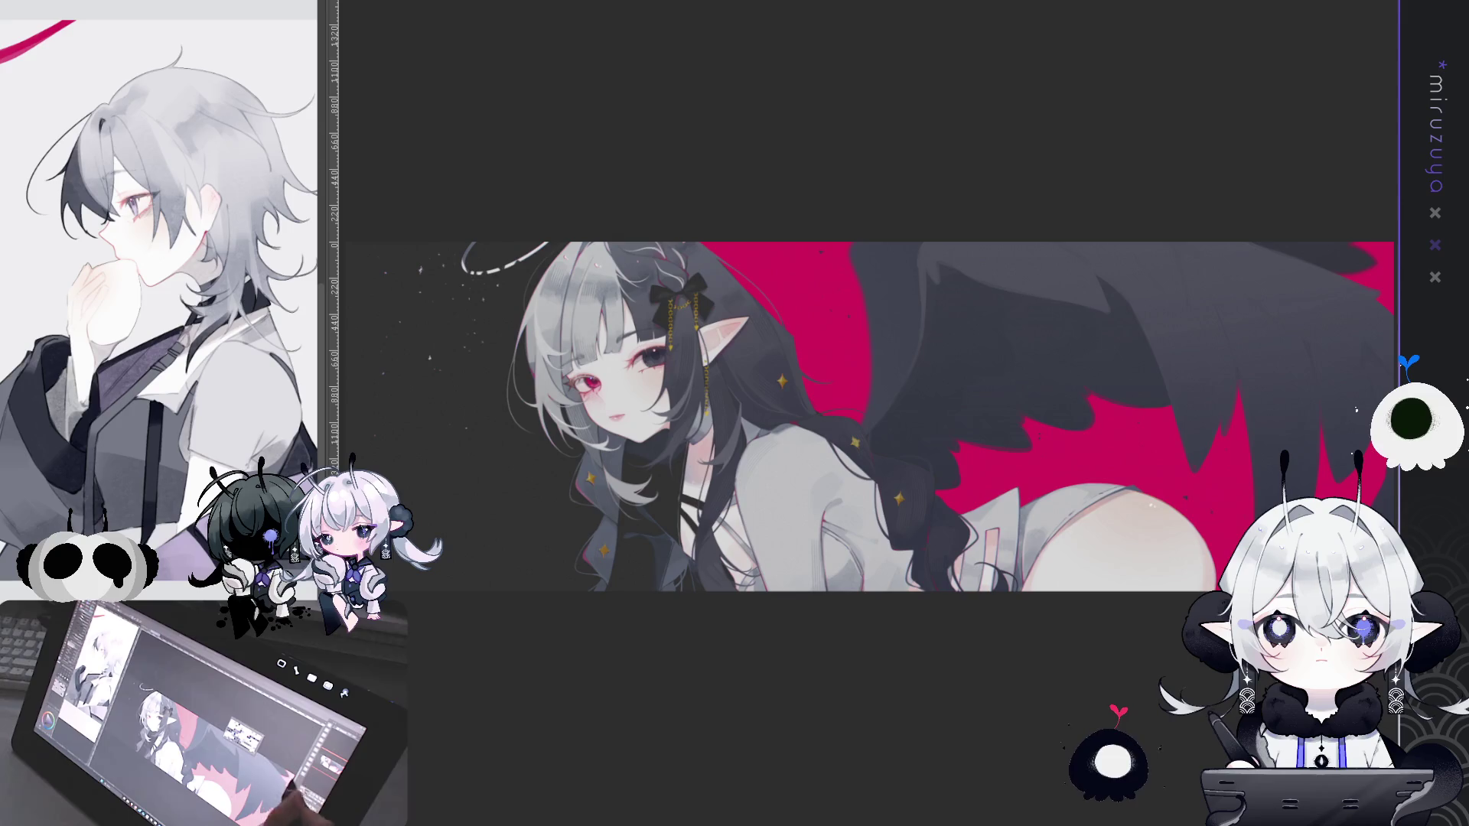
Step: Scroll to reposition the winged-girl illustration against the crimson background
scroll(865, 383, "down", 2)
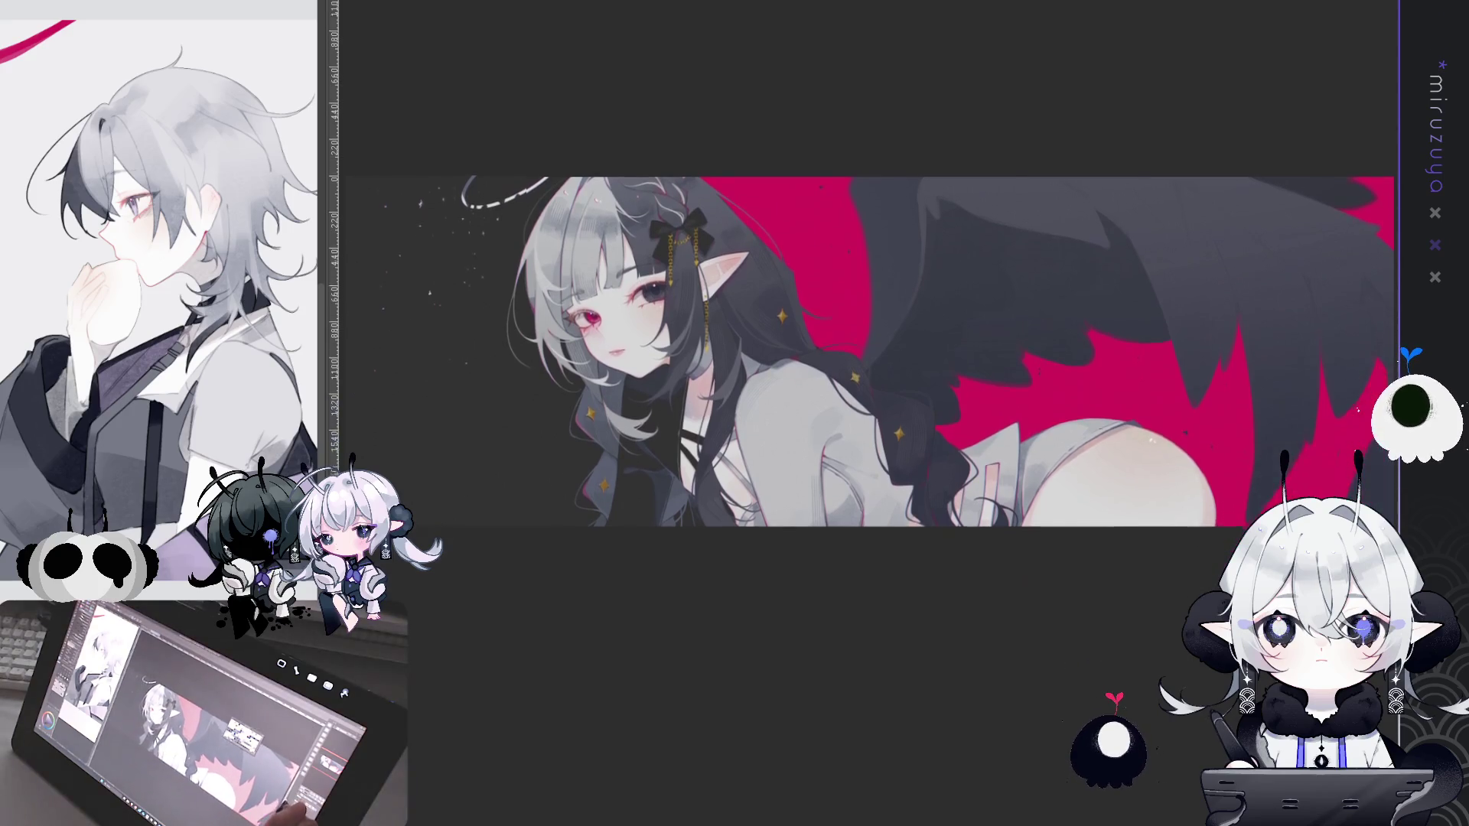
scroll(864, 352, "down", 2)
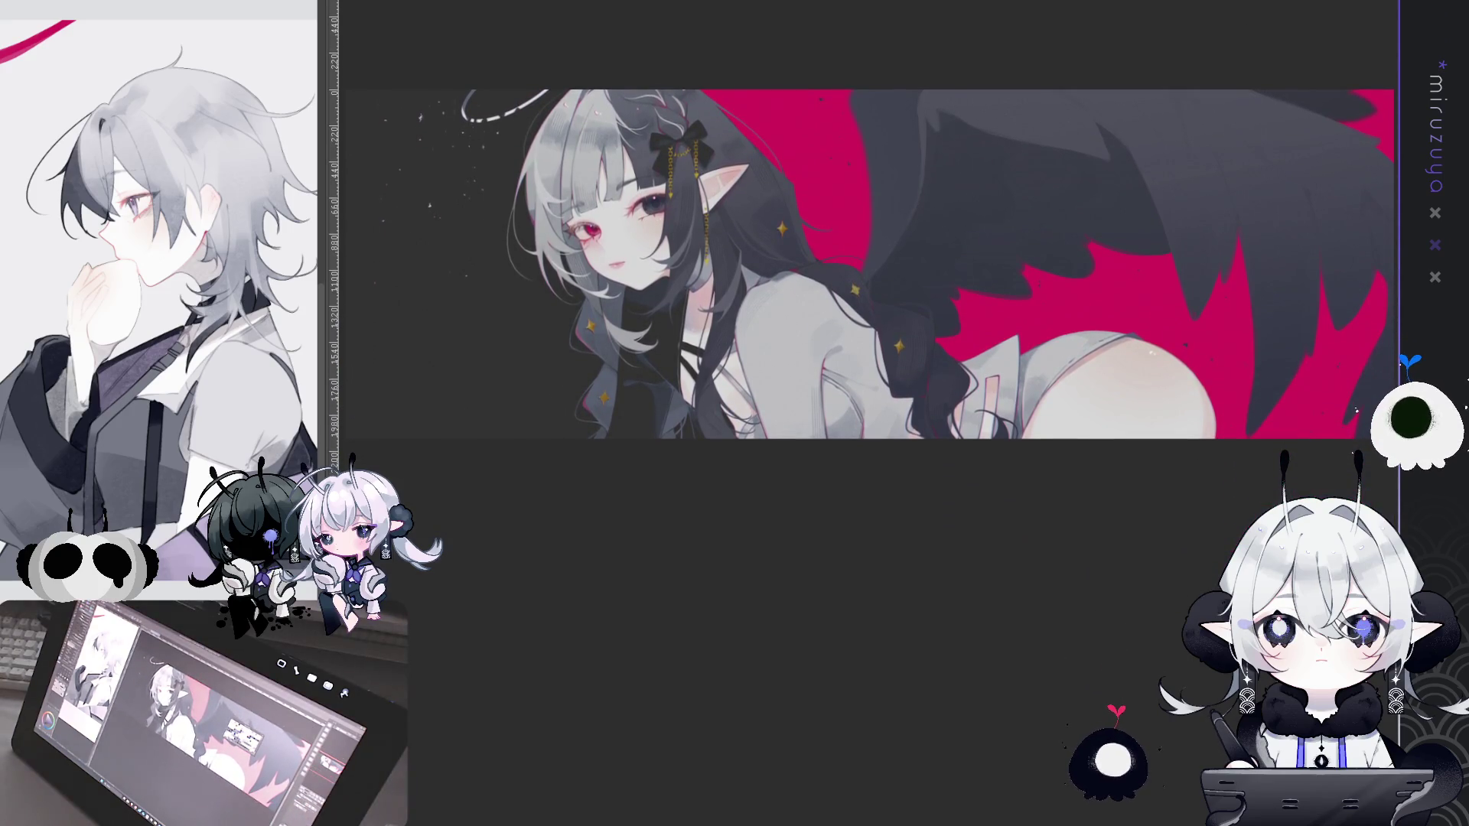